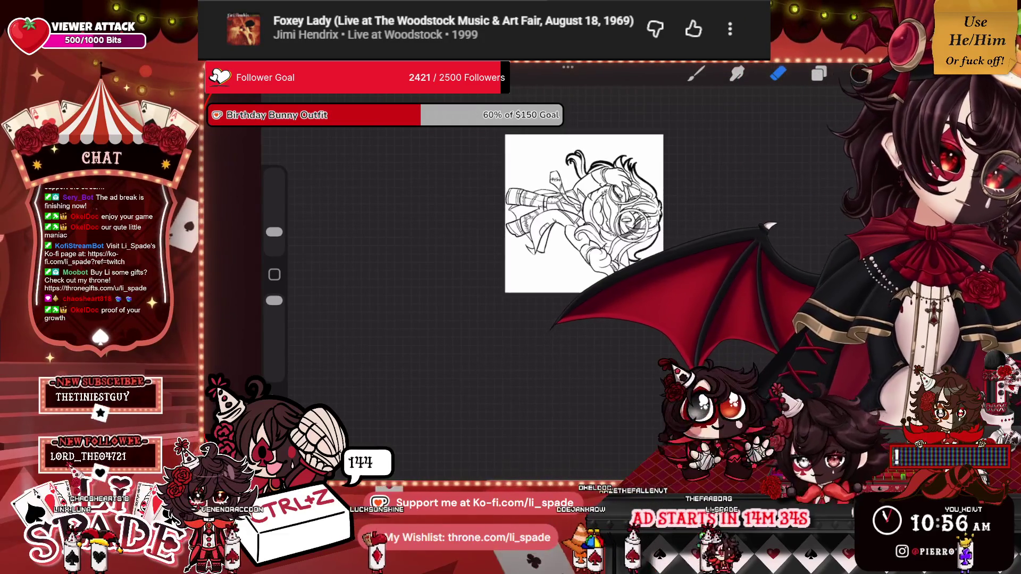
# Remove the rough spark stroke beside the knife tip after checking the active layer.
pyautogui.scroll(5, 468, 298)
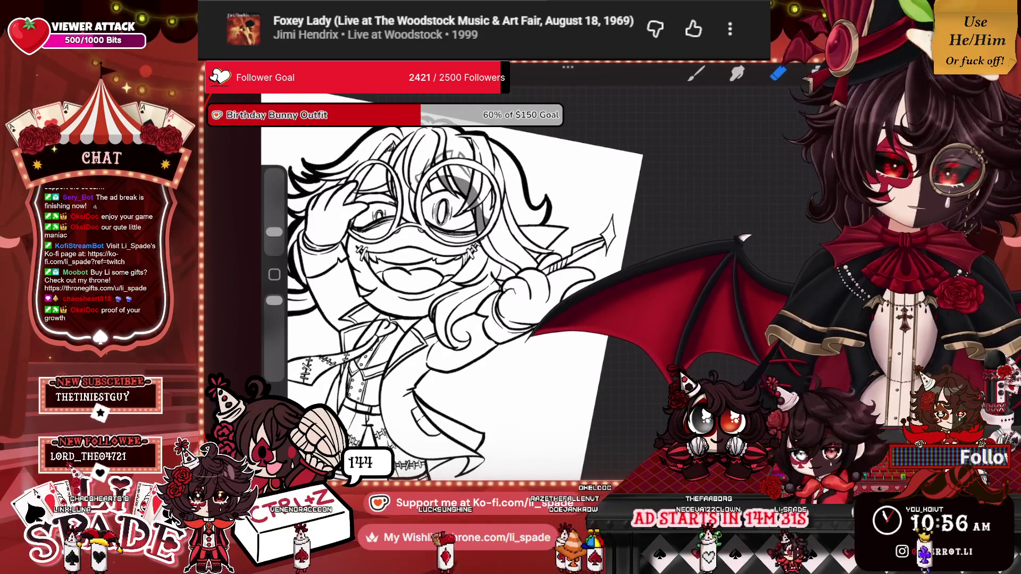
pyautogui.hotkey('ctrl', 'z')
pyautogui.press('l')
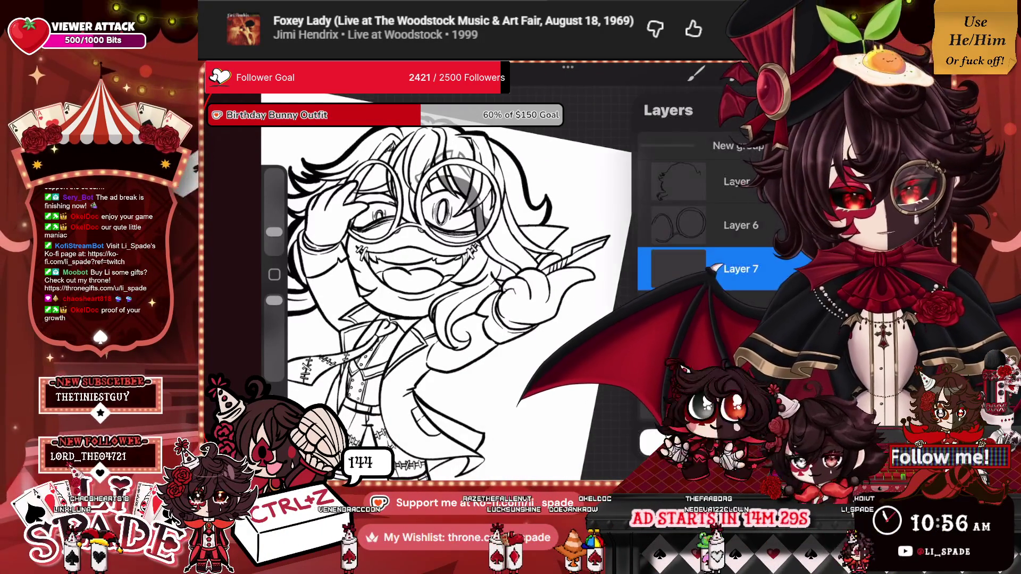
pyautogui.press('l')
pyautogui.scroll(5, 452, 298)
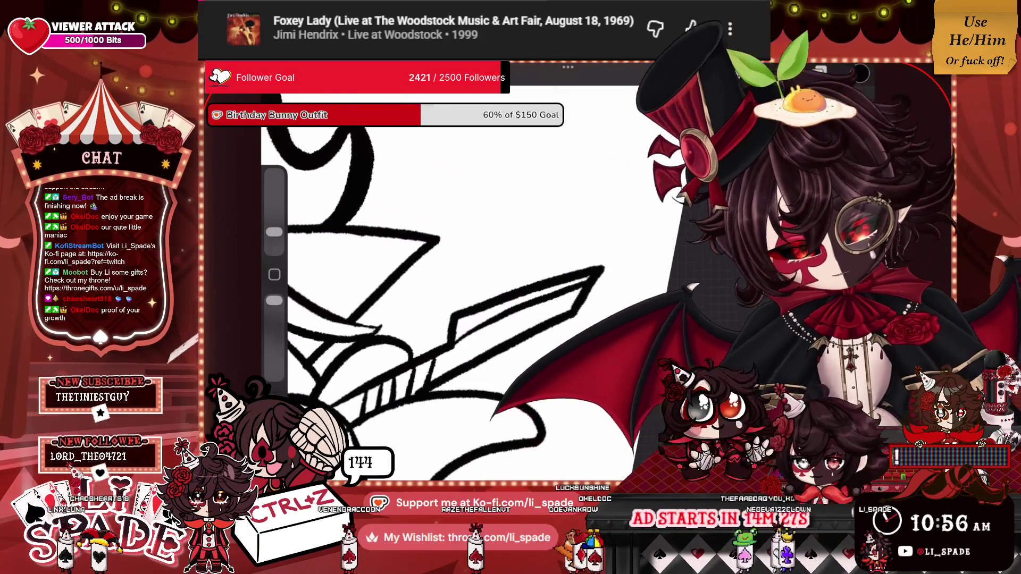
# Redraw the spark as a thinner pointed line beside the knife tip.
pyautogui.press('b')
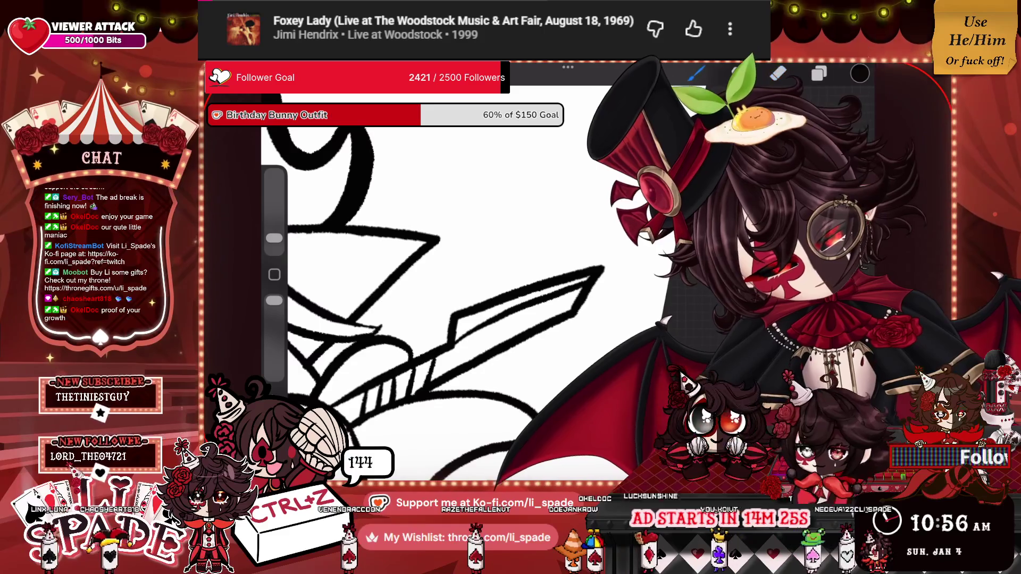
pyautogui.moveTo(598, 242); pyautogui.dragTo(617, 294)
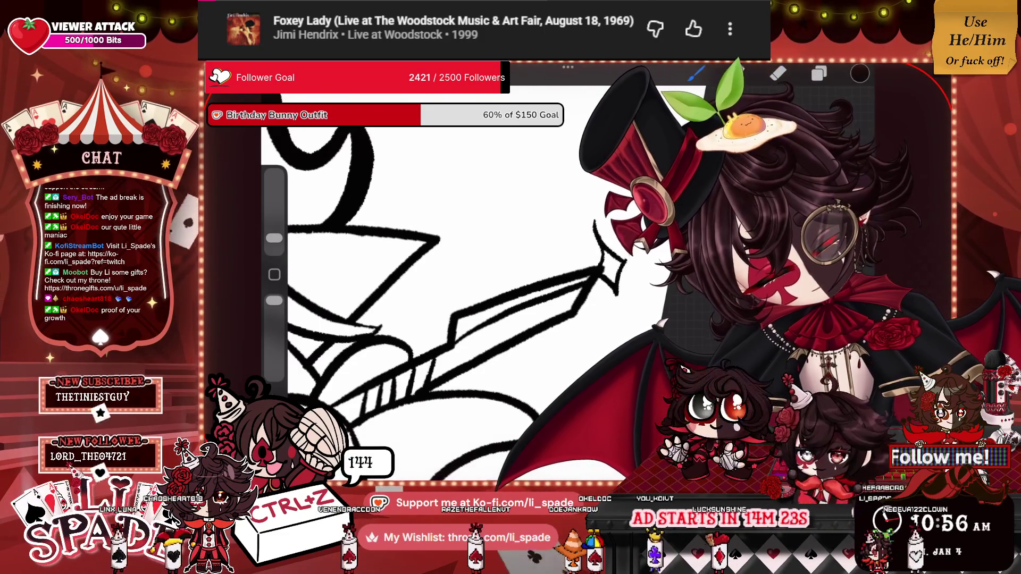
pyautogui.hotkey('ctrl', 'z')
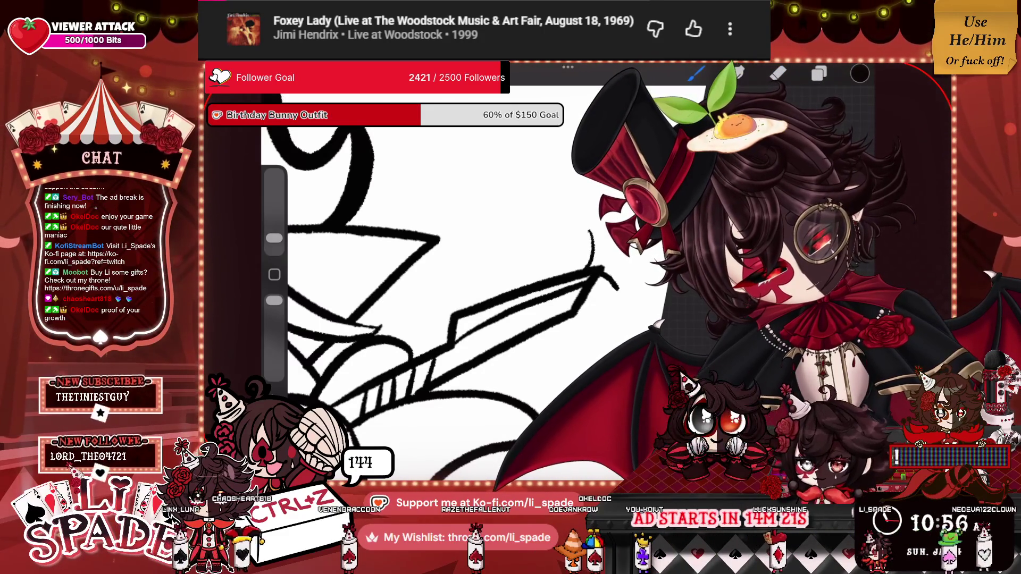
pyautogui.moveTo(586, 223); pyautogui.dragTo(618, 293)
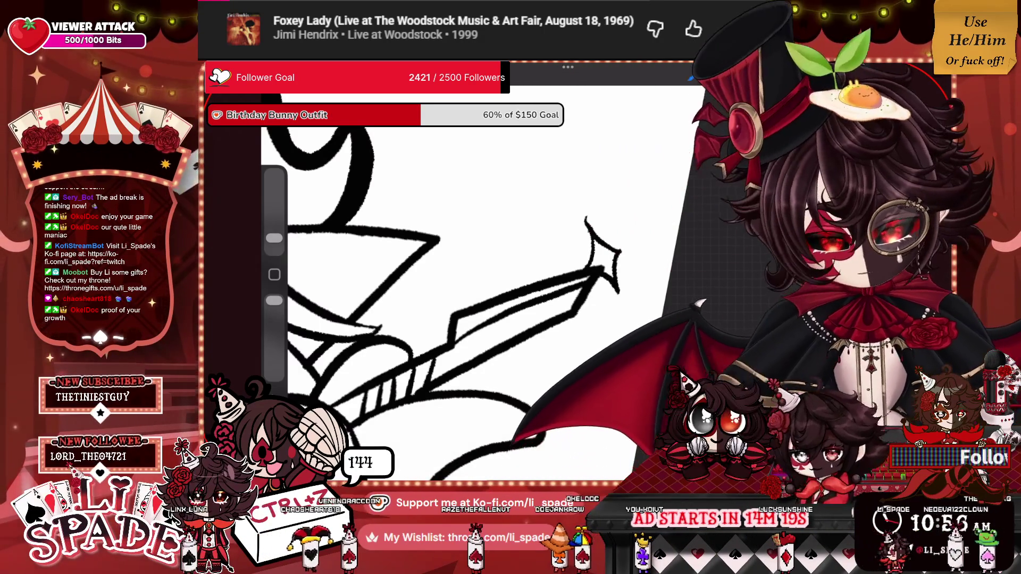
pyautogui.scroll(3, 425, 282)
# Erase the spark's top end to sharpen it, then fit the whole drawing on screen.
pyautogui.hotkey('ctrl', 'z')
pyautogui.moveTo(567, 240); pyautogui.dragTo(570, 255)
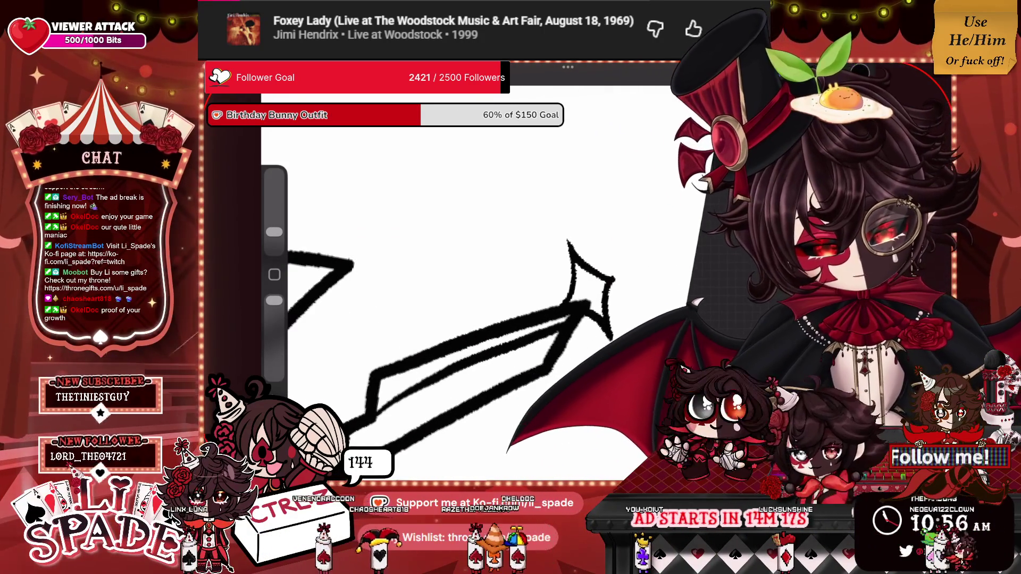
pyautogui.press('l')
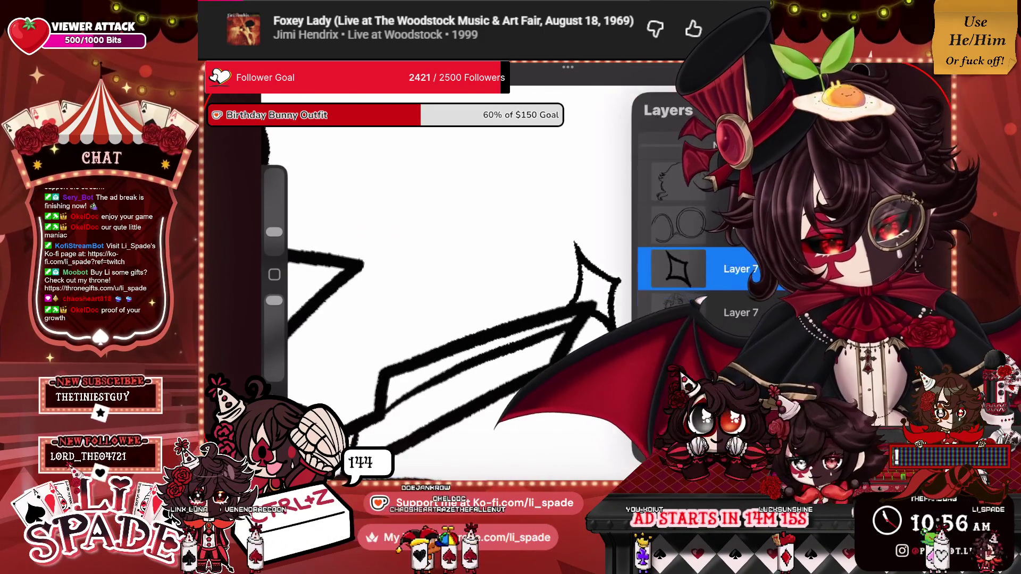
pyautogui.press('l')
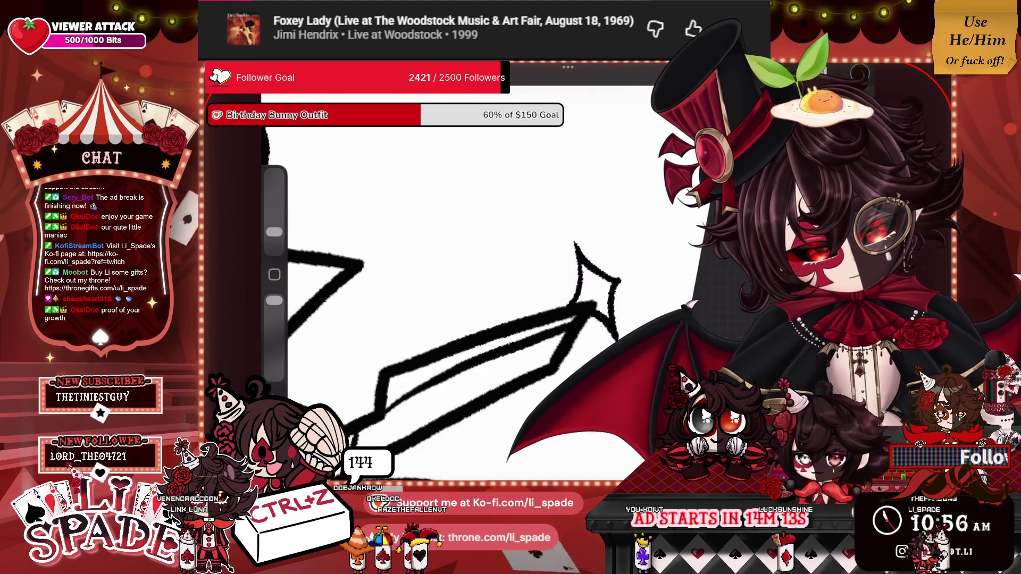
pyautogui.hotkey('ctrl', '0')
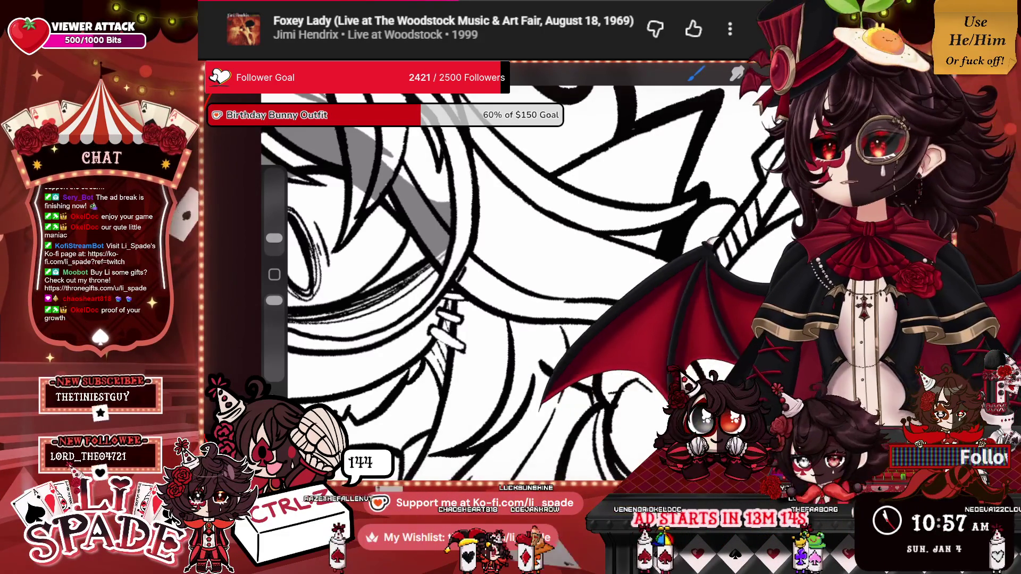
# Zoom into the sketch above the head and ink a bold black line over it.
pyautogui.scroll(5, 479, 266)
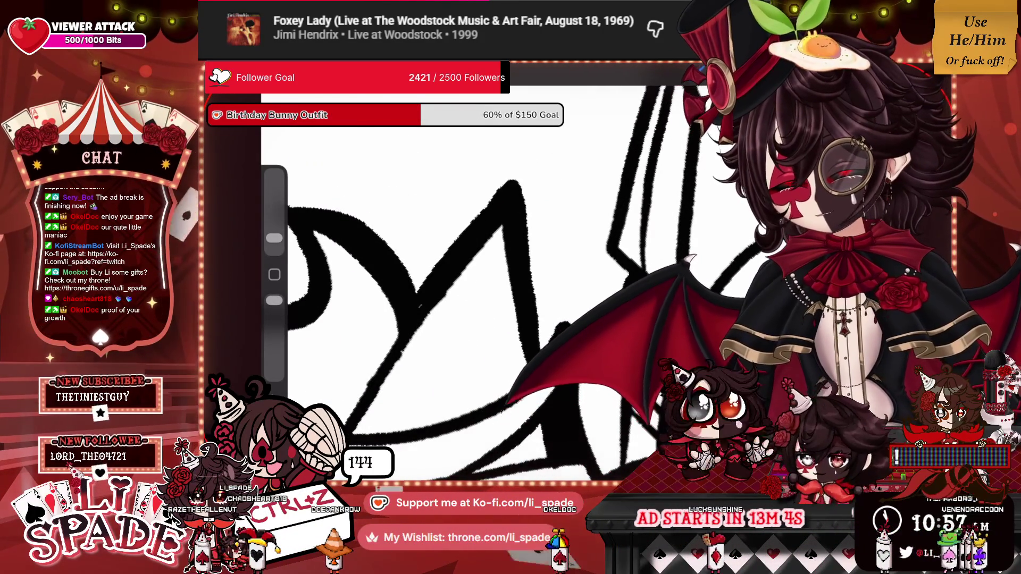
pyautogui.scroll(2, 478, 277)
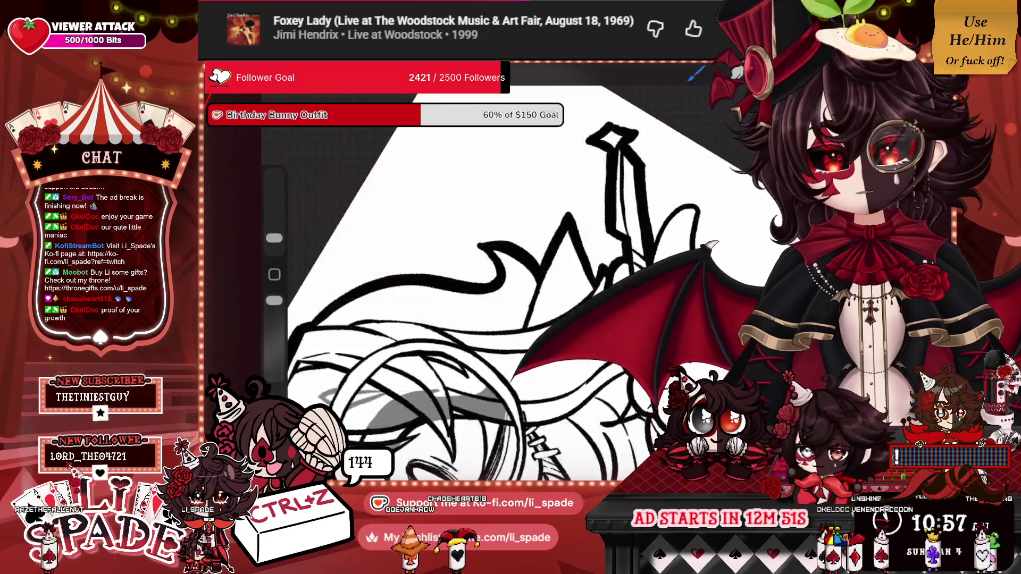
pyautogui.moveTo(585, 279); pyautogui.dragTo(662, 204)
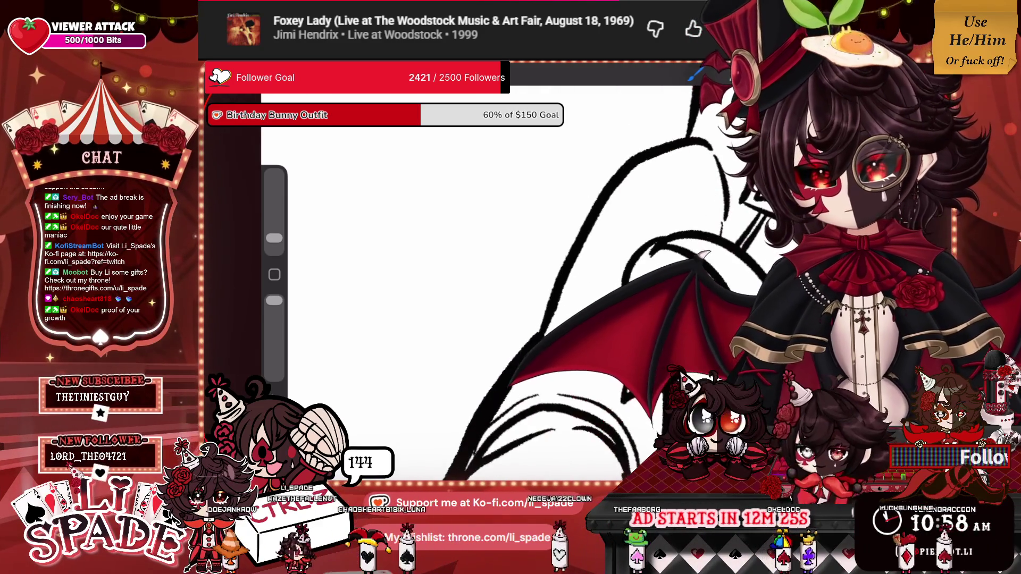
# Trace thick black outlines along the shirt's left edge and coat, adjusting brush size.
pyautogui.moveTo(553, 279)
pyautogui.mouseDown()
pyautogui.moveTo(585, 210)
pyautogui.moveTo(635, 146)
pyautogui.mouseUp()
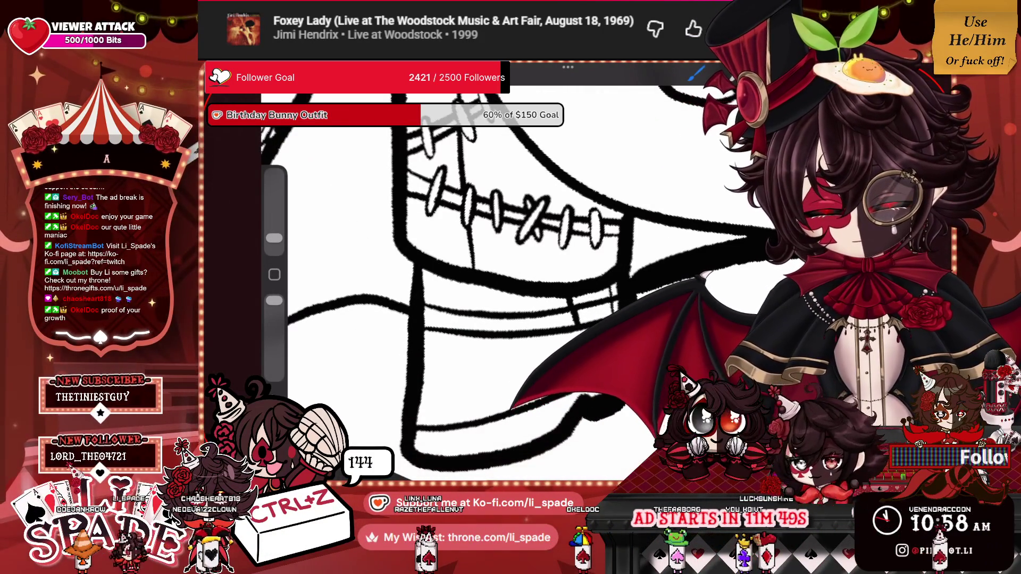
pyautogui.moveTo(397, 434); pyautogui.dragTo(406, 313)
pyautogui.moveTo(274, 238); pyautogui.dragTo(274, 238)
pyautogui.moveTo(532, 319); pyautogui.dragTo(399, 239)
pyautogui.moveTo(537, 330); pyautogui.dragTo(649, 218)
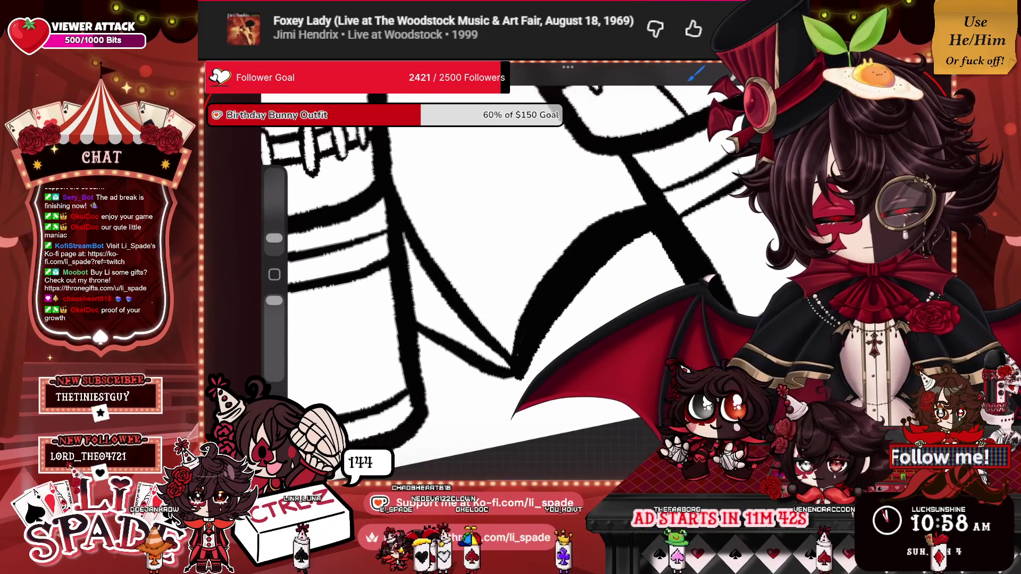
pyautogui.moveTo(481, 386); pyautogui.dragTo(425, 323)
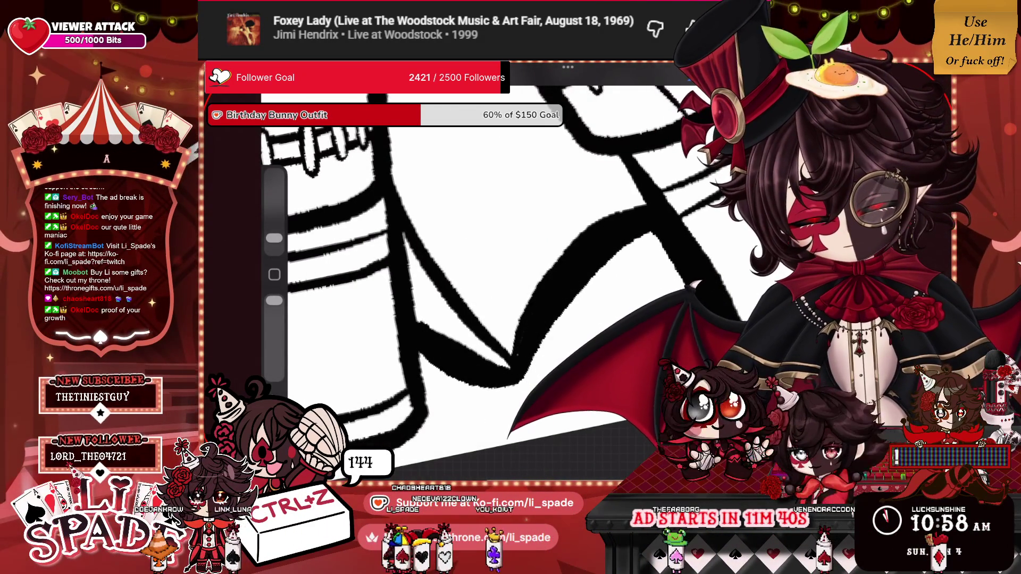
pyautogui.scroll(-5, 500, 265)
pyautogui.scroll(5, 638, 212)
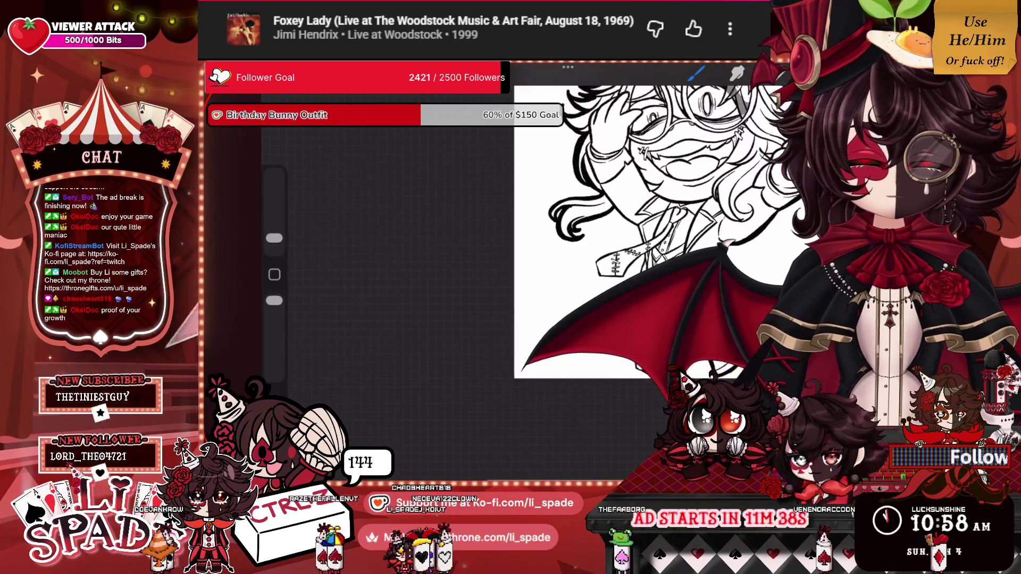
# Ink the leg's left outline in stretches, rotating the canvas to follow it.
pyautogui.scroll(3, 532, 223)
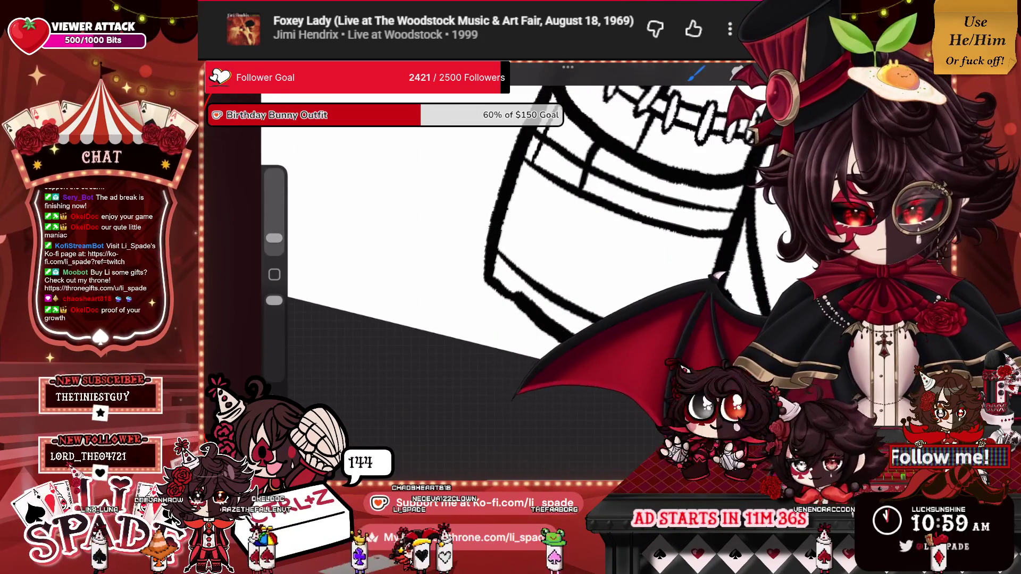
pyautogui.moveTo(513, 318)
pyautogui.mouseDown()
pyautogui.moveTo(494, 296)
pyautogui.moveTo(475, 229)
pyautogui.moveTo(531, 105)
pyautogui.mouseUp()
pyautogui.moveTo(531, 239); pyautogui.dragTo(574, 213)
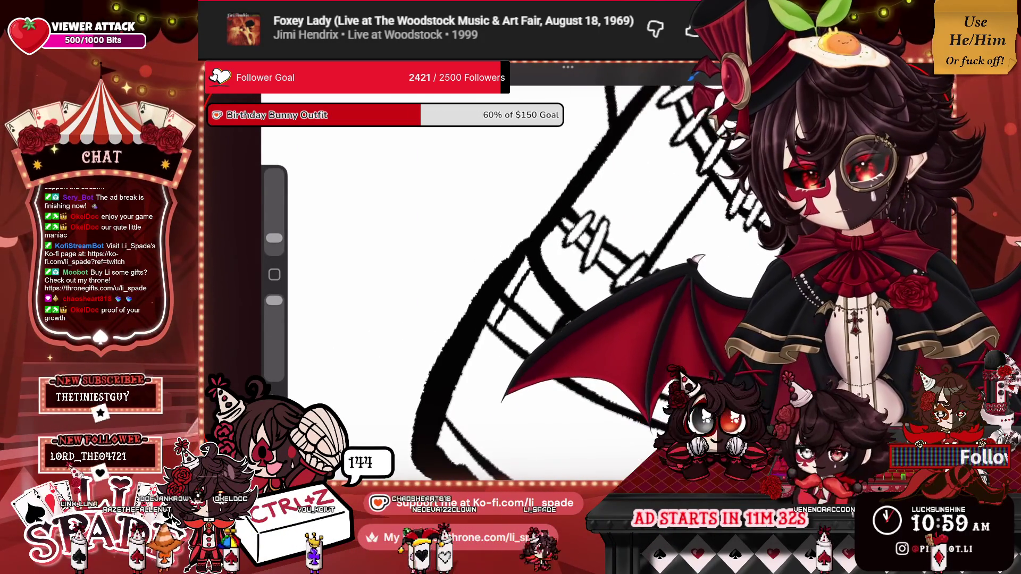
pyautogui.moveTo(499, 266); pyautogui.dragTo(608, 116)
pyautogui.moveTo(532, 266); pyautogui.dragTo(574, 234)
pyautogui.moveTo(510, 303); pyautogui.dragTo(662, 155)
pyautogui.moveTo(531, 239); pyautogui.dragTo(494, 305)
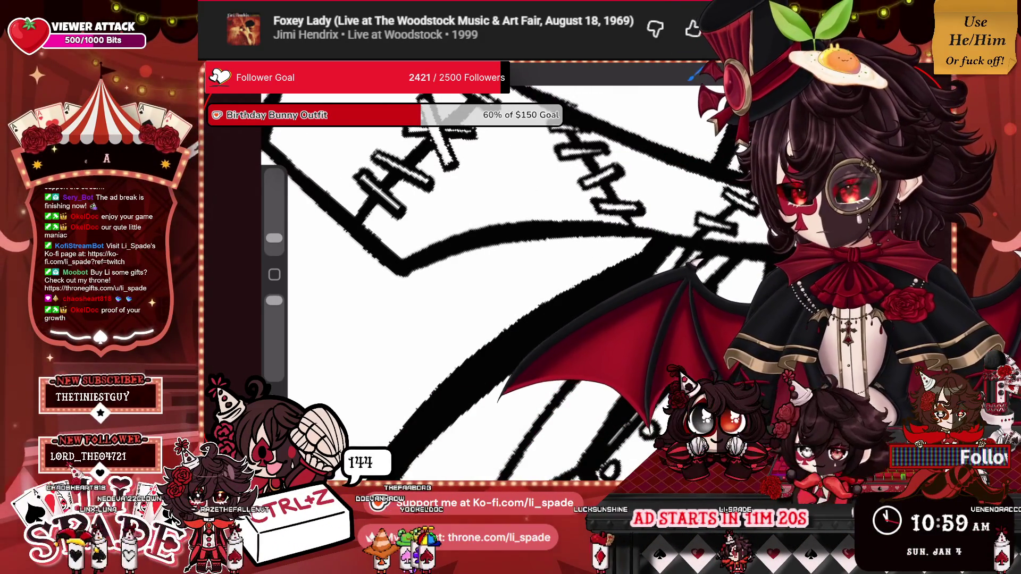
# Straighten and zoom out the view, unhide the line art group, and select the layer beneath.
pyautogui.moveTo(478, 239)
pyautogui.mouseDown()
pyautogui.moveTo(468, 266)
pyautogui.moveTo(531, 287)
pyautogui.mouseUp()
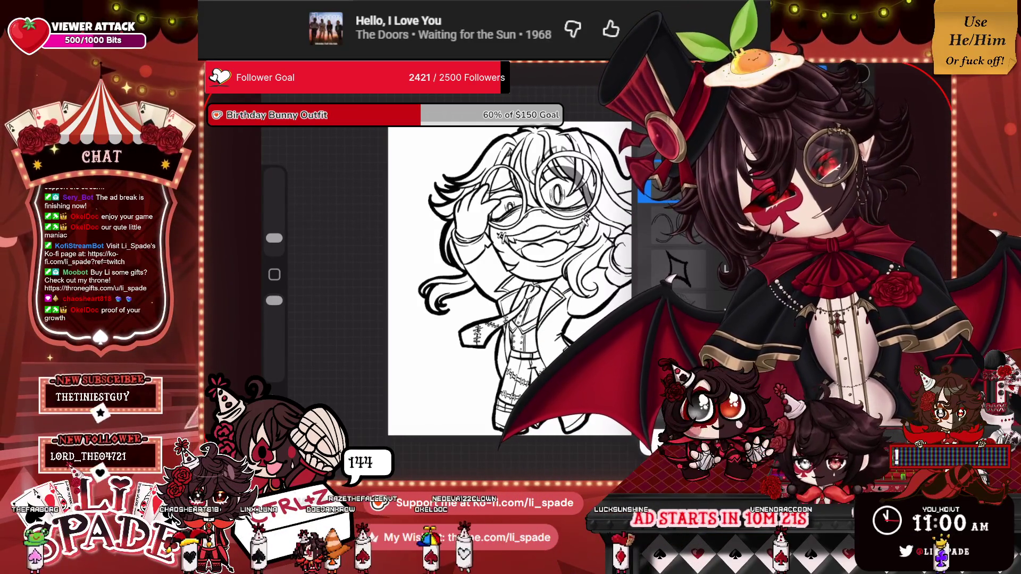
pyautogui.hotkey('ctrl', 'z')
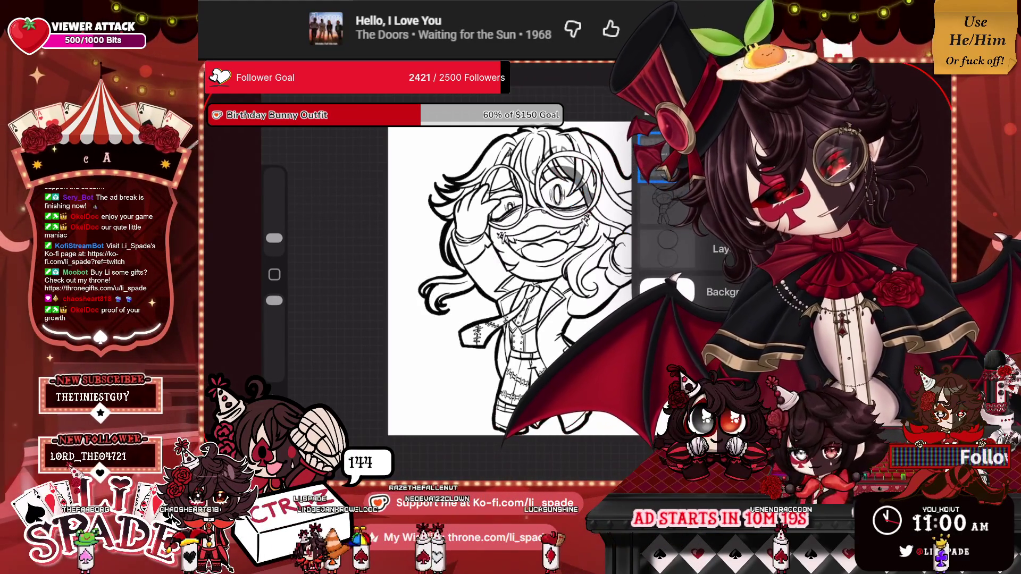
pyautogui.click(718, 205)
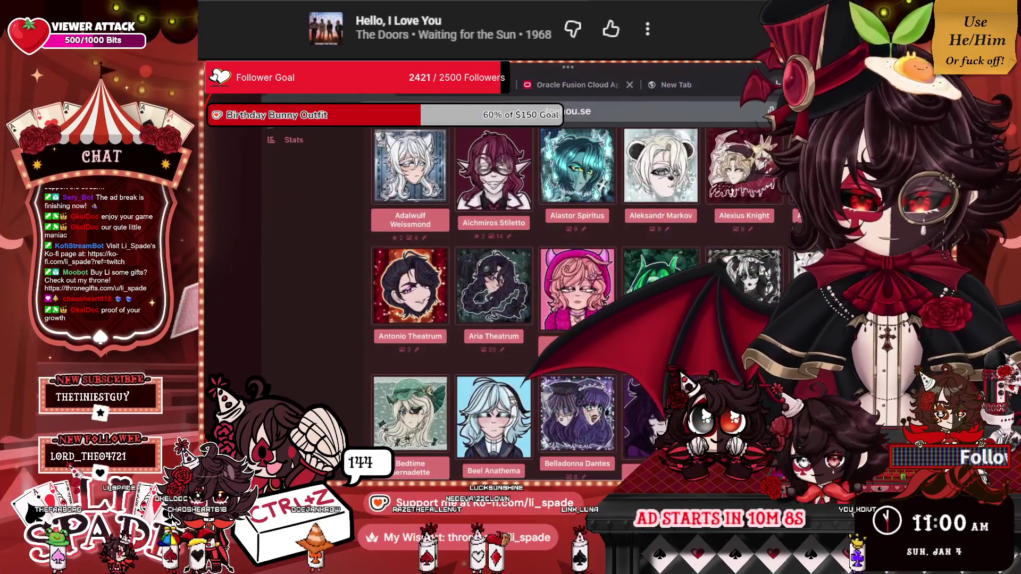
# Open the Gallery of the Aichmiros Stiletto character on Toyhouse.
pyautogui.click(297, 287)
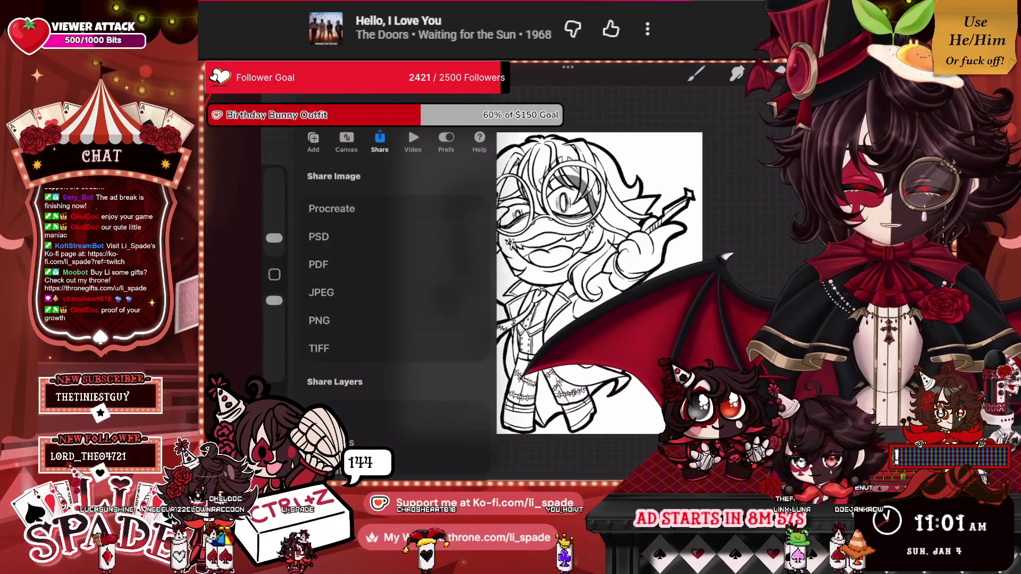
# Insert the chibi reference photo from Photos via Actions > Add and drag it upper-left.
pyautogui.click(346, 141)
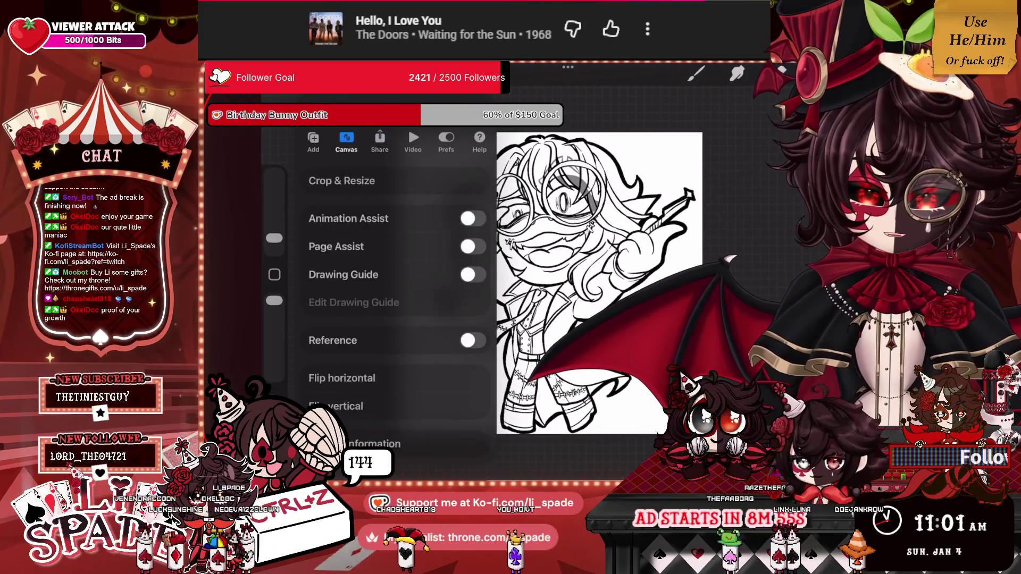
pyautogui.click(313, 141)
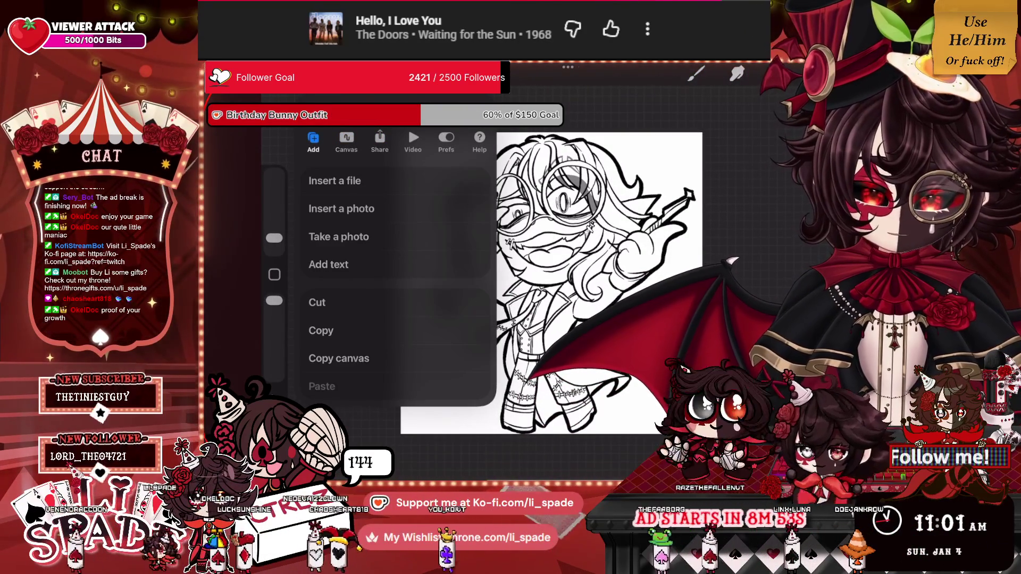
pyautogui.click(341, 209)
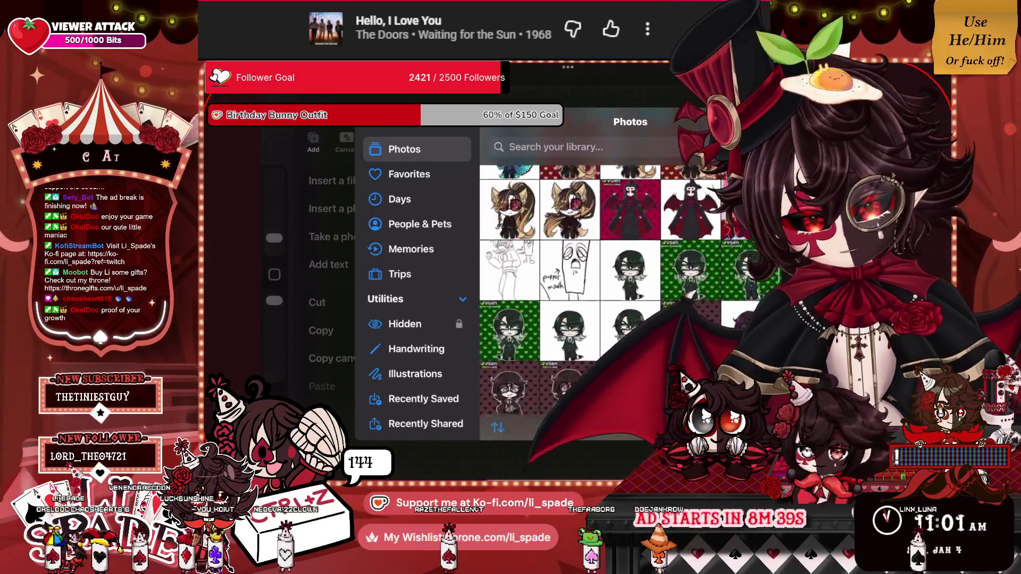
pyautogui.scroll(5, 601, 292)
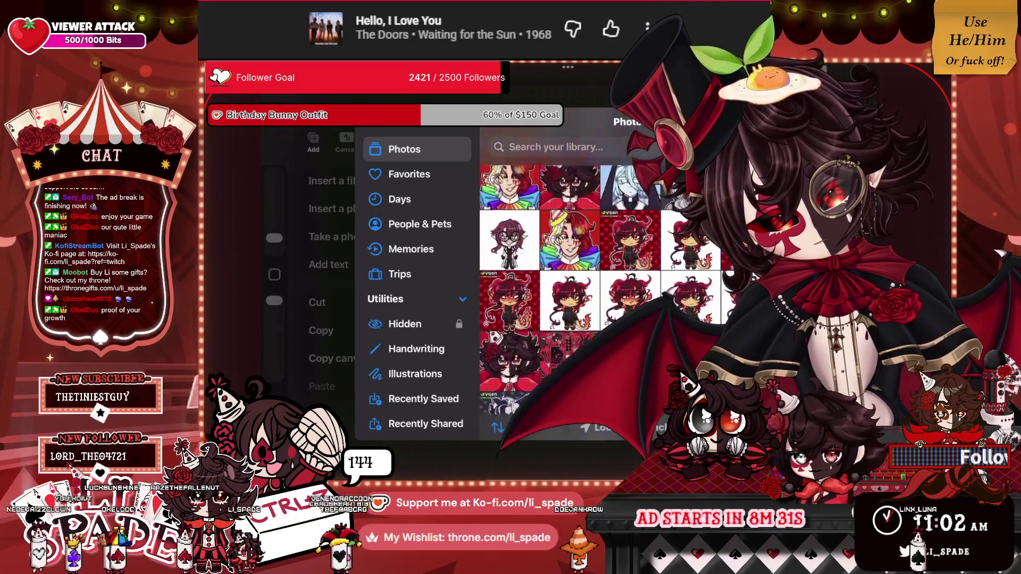
pyautogui.scroll(5, 601, 293)
pyautogui.scroll(-1, 601, 292)
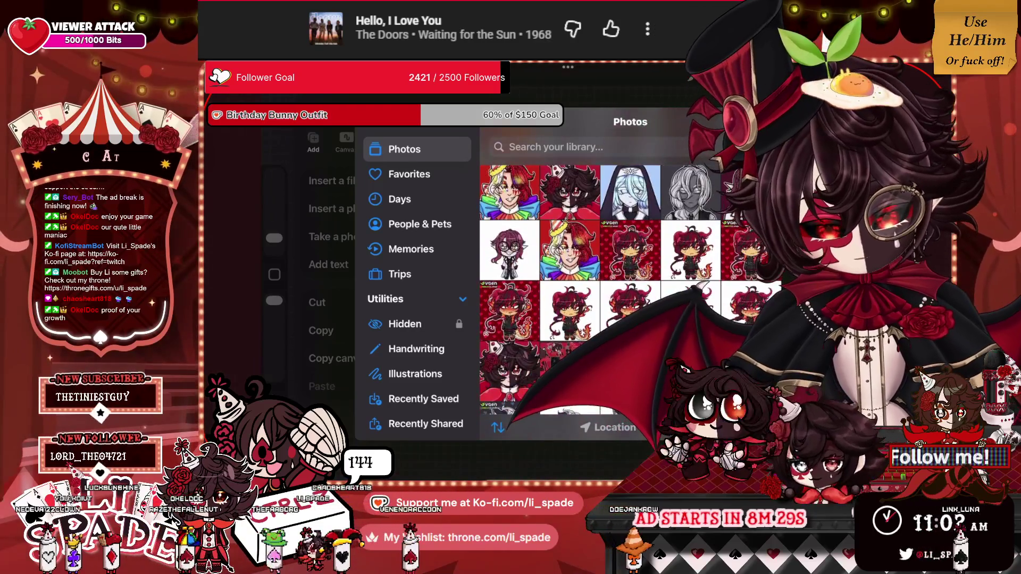
pyautogui.click(509, 332)
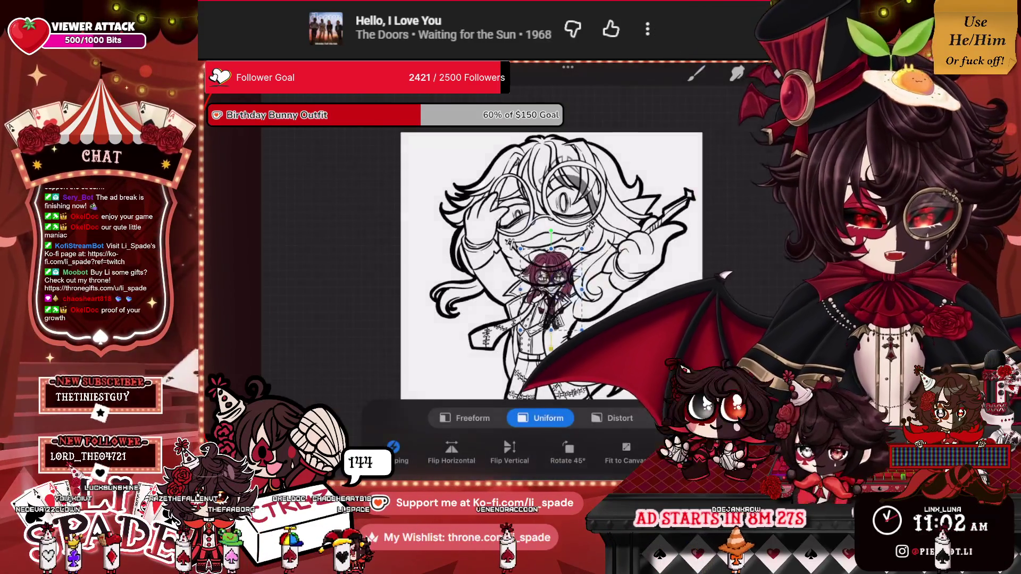
pyautogui.moveTo(551, 290)
pyautogui.mouseDown()
pyautogui.moveTo(444, 251)
pyautogui.moveTo(445, 148)
pyautogui.moveTo(433, 171)
pyautogui.moveTo(439, 192)
pyautogui.mouseUp()
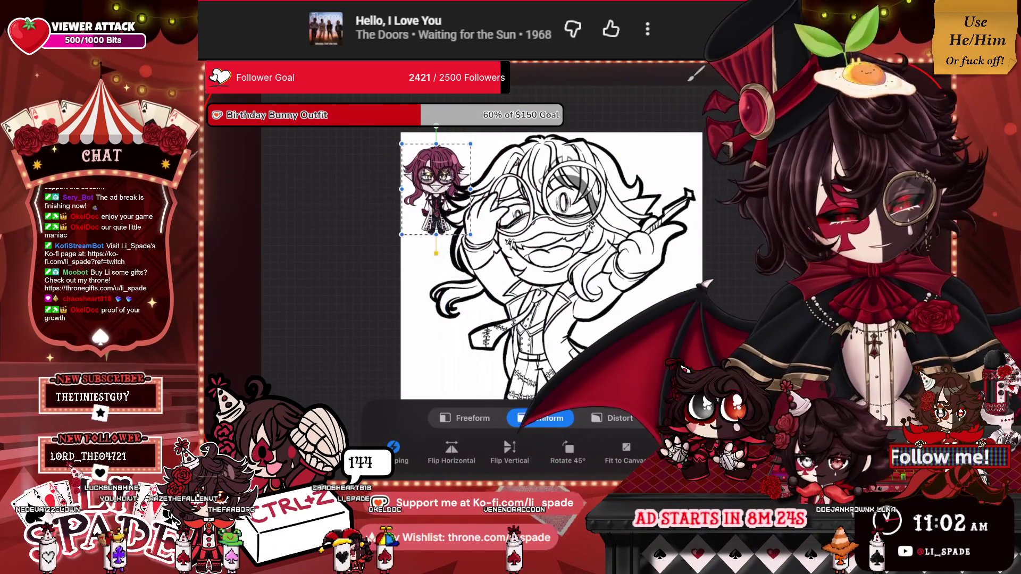
# Commit the reference picture's placement in the canvas's top-left corner.
pyautogui.click(696, 74)
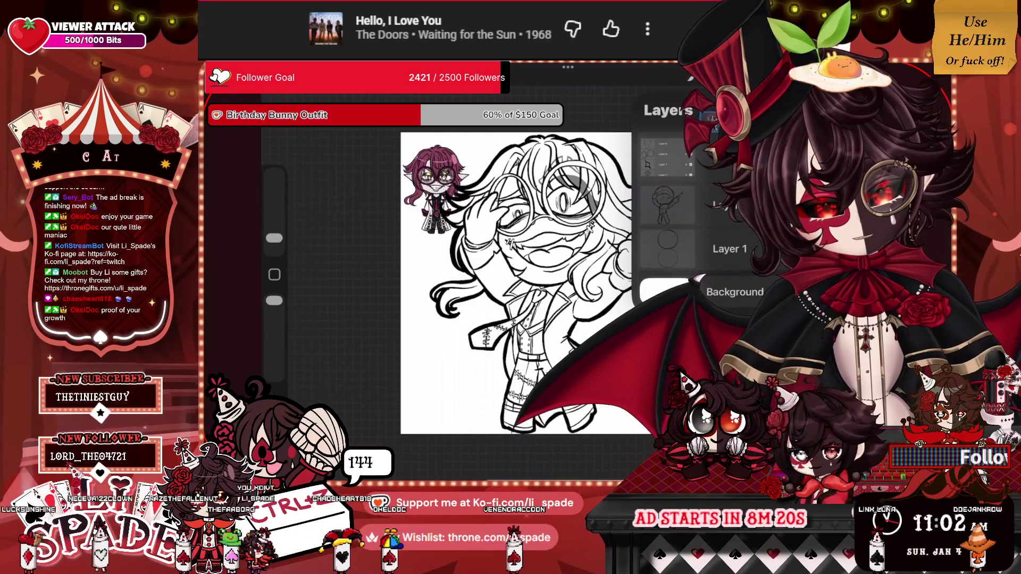
pyautogui.scroll(2, 691, 223)
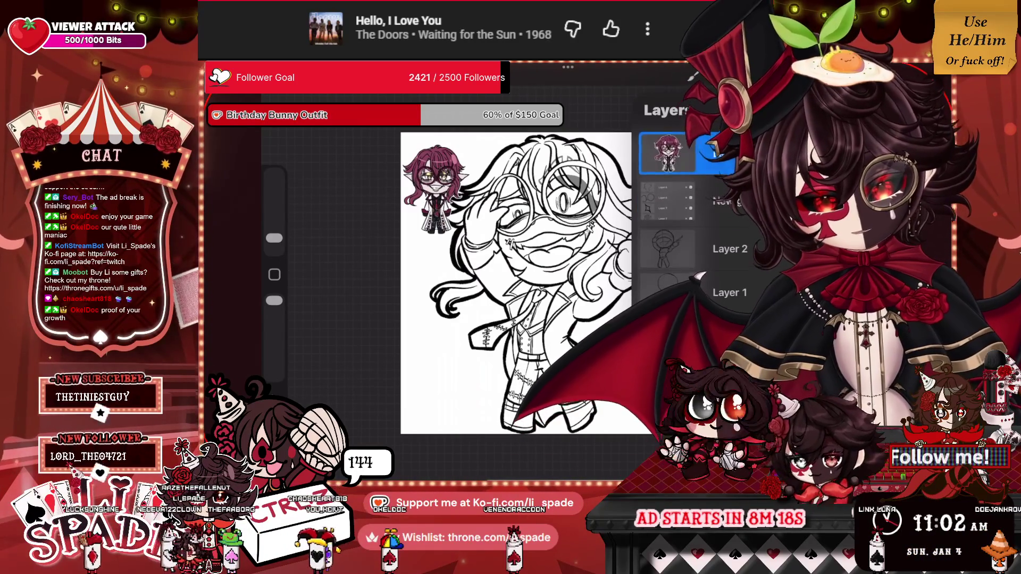
pyautogui.click(733, 75)
pyautogui.scroll(5, 447, 276)
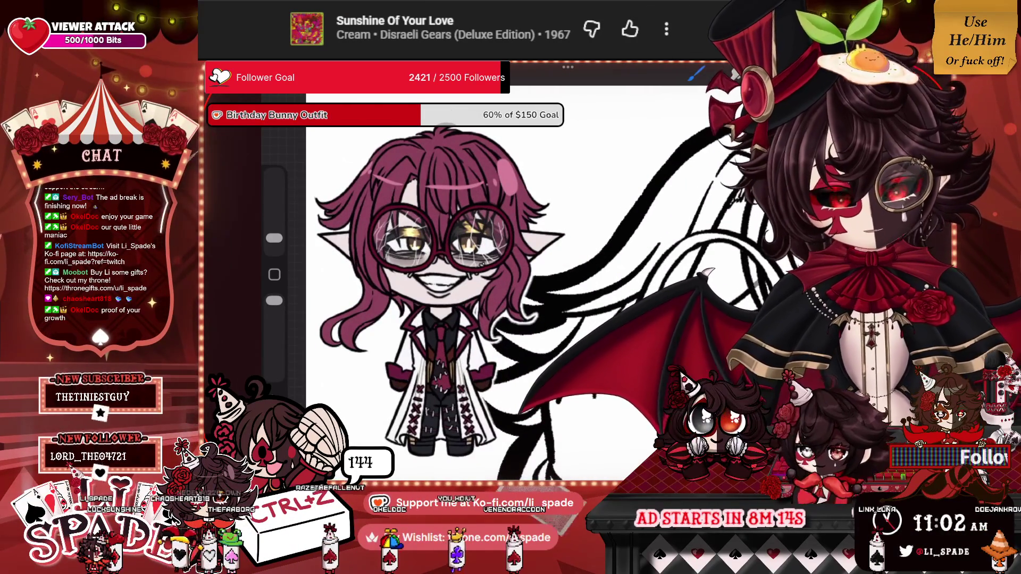
# Change the canvas background colour from white to grey.
pyautogui.click(733, 76)
pyautogui.click(728, 335)
pyautogui.moveTo(755, 202); pyautogui.dragTo(766, 250)
pyautogui.scroll(-5, 532, 265)
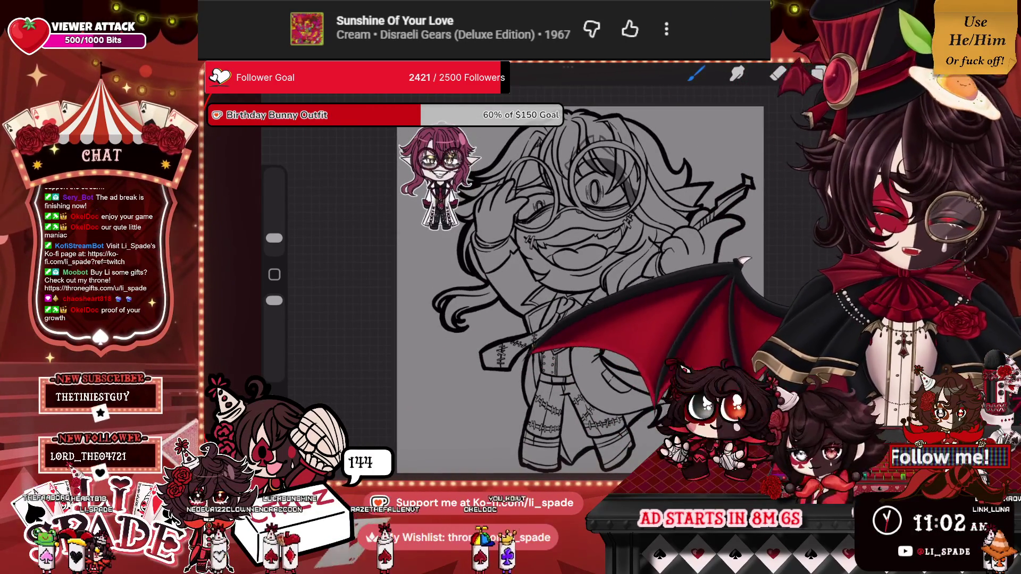
# Select a layer beneath the line-art group for colouring.
pyautogui.click(819, 73)
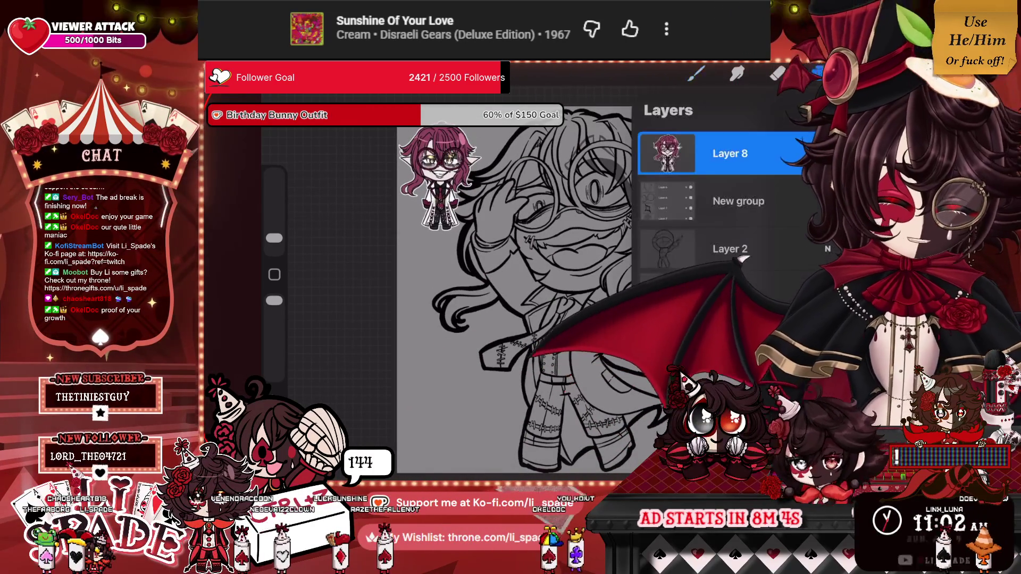
pyautogui.click(729, 249)
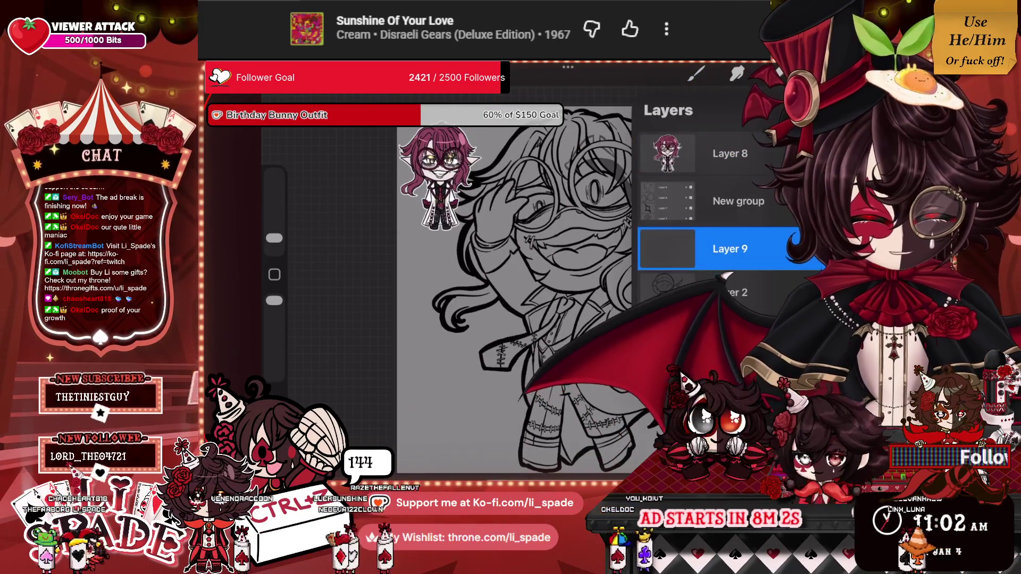
pyautogui.click(696, 74)
pyautogui.scroll(5, 479, 266)
# Paint pink fill into several long, curved hair strands.
pyautogui.moveTo(444, 261); pyautogui.dragTo(420, 340)
pyautogui.moveTo(444, 293)
pyautogui.mouseDown()
pyautogui.moveTo(427, 361)
pyautogui.moveTo(452, 366)
pyautogui.moveTo(486, 261)
pyautogui.moveTo(459, 319)
pyautogui.moveTo(492, 290)
pyautogui.mouseUp()
pyautogui.moveTo(580, 260)
pyautogui.mouseDown()
pyautogui.moveTo(609, 240)
pyautogui.moveTo(595, 255)
pyautogui.moveTo(600, 224)
pyautogui.moveTo(582, 204)
pyautogui.mouseUp()
pyautogui.moveTo(590, 239)
pyautogui.mouseDown()
pyautogui.moveTo(484, 266)
pyautogui.moveTo(463, 261)
pyautogui.mouseUp()
pyautogui.moveTo(500, 231)
pyautogui.mouseDown()
pyautogui.moveTo(452, 260)
pyautogui.moveTo(465, 232)
pyautogui.mouseUp()
pyautogui.moveTo(582, 212)
pyautogui.mouseDown()
pyautogui.moveTo(420, 229)
pyautogui.moveTo(387, 252)
pyautogui.moveTo(376, 277)
pyautogui.mouseUp()
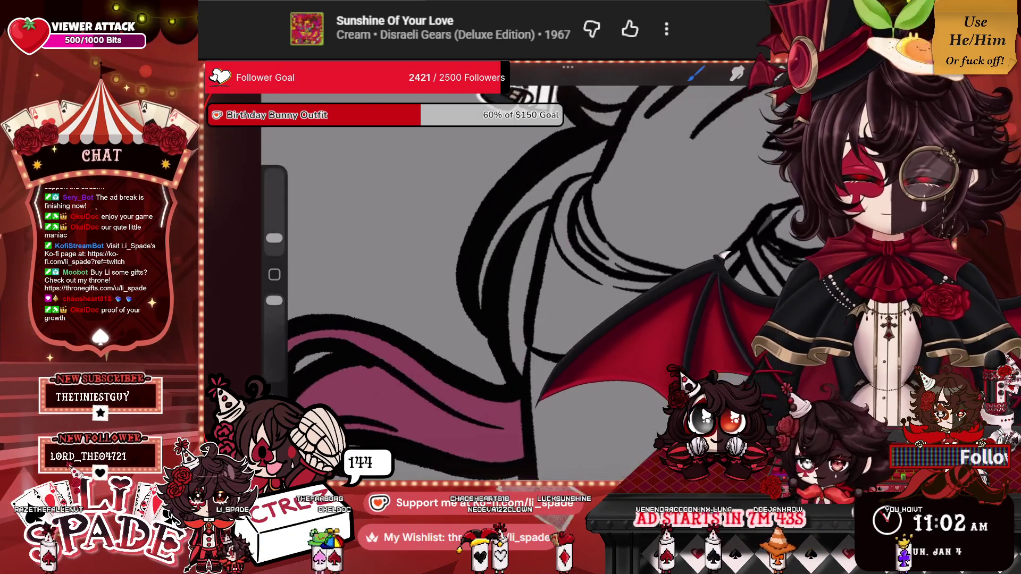
pyautogui.moveTo(539, 212)
pyautogui.mouseDown()
pyautogui.moveTo(511, 319)
pyautogui.moveTo(545, 199)
pyautogui.moveTo(494, 244)
pyautogui.moveTo(532, 191)
pyautogui.moveTo(605, 142)
pyautogui.moveTo(570, 157)
pyautogui.mouseUp()
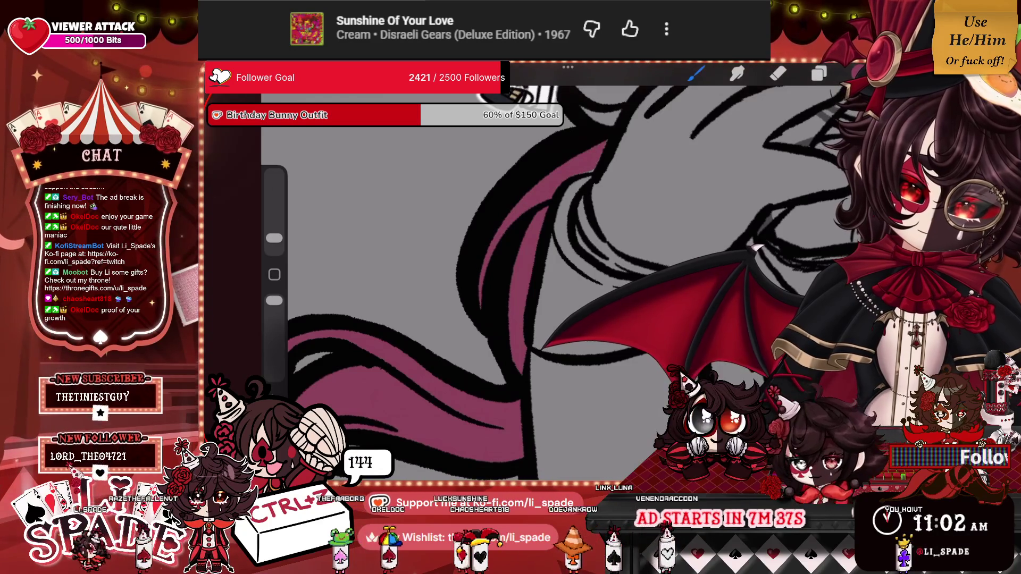
pyautogui.scroll(-5, 532, 266)
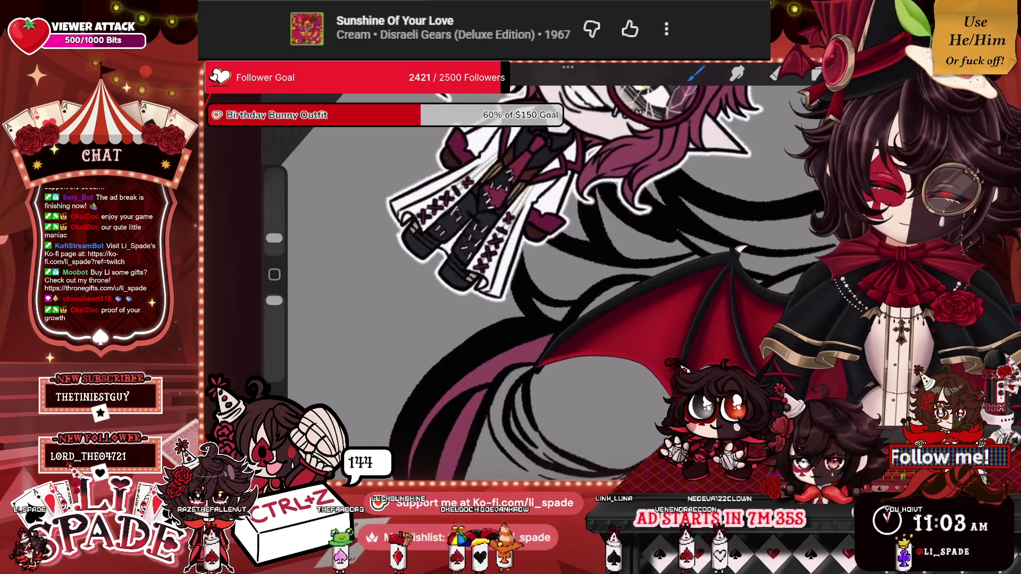
# Hide the coloured character layer (Layer 8) so only black linework shows.
pyautogui.click(777, 73)
pyautogui.click(813, 153)
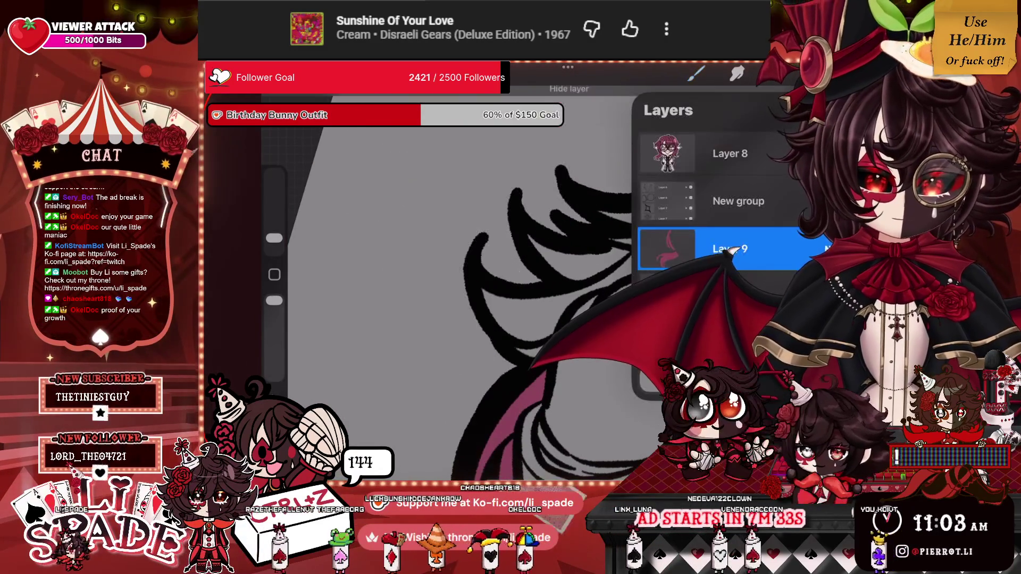
pyautogui.hotkey('ctrl', 'z')
pyautogui.click(814, 154)
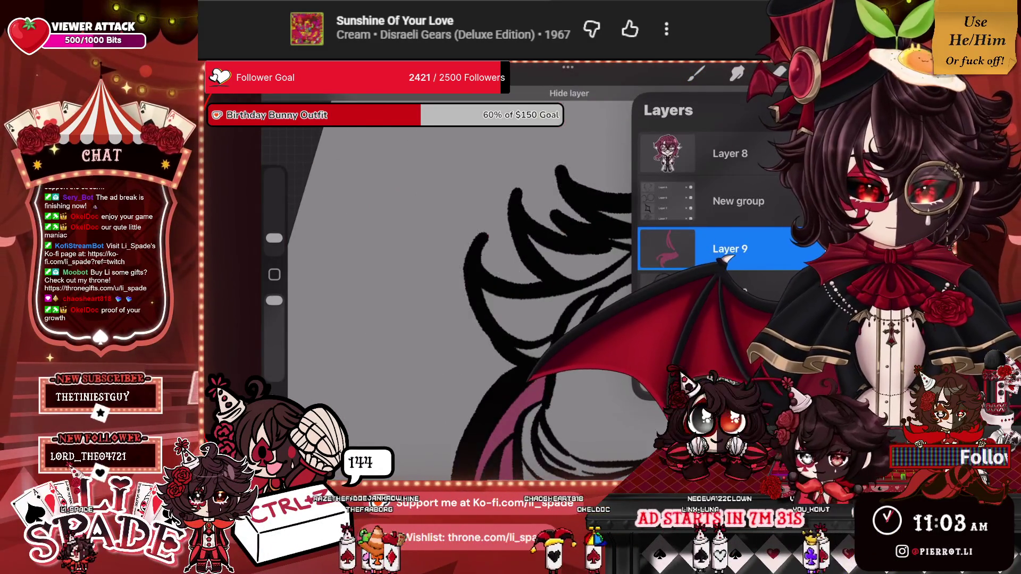
pyautogui.click(728, 249)
pyautogui.click(426, 266)
pyautogui.scroll(3, 532, 266)
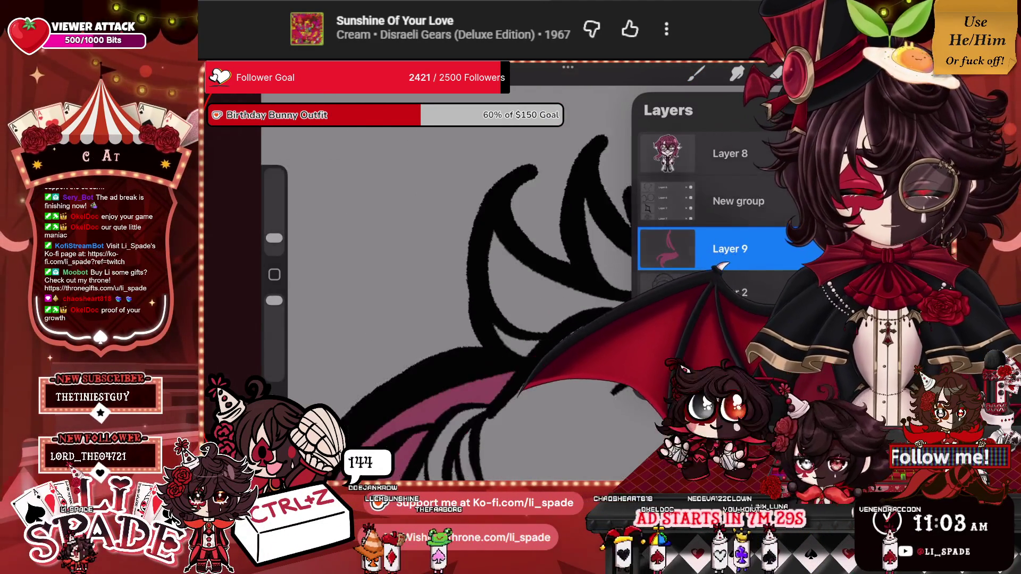
pyautogui.click(696, 73)
# Paint more pink inside the hair linework, spreading it along the curling locks.
pyautogui.moveTo(498, 226); pyautogui.dragTo(508, 325)
pyautogui.moveTo(508, 245)
pyautogui.mouseDown()
pyautogui.moveTo(548, 303)
pyautogui.moveTo(555, 280)
pyautogui.mouseUp()
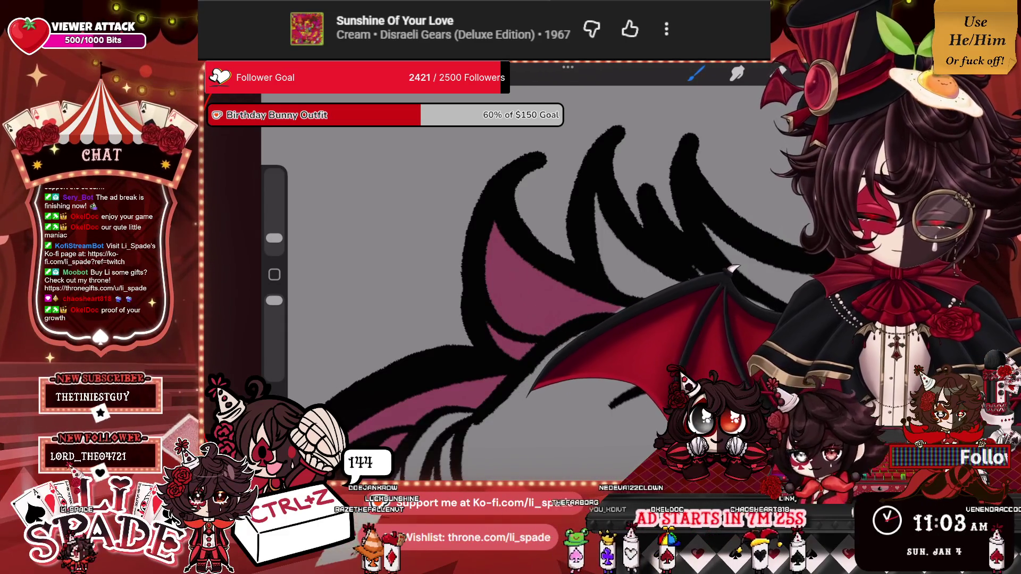
pyautogui.scroll(3, 531, 266)
pyautogui.moveTo(557, 274)
pyautogui.mouseDown()
pyautogui.moveTo(581, 191)
pyautogui.moveTo(627, 154)
pyautogui.mouseUp()
pyautogui.moveTo(559, 252); pyautogui.dragTo(601, 159)
pyautogui.moveTo(572, 191)
pyautogui.mouseDown()
pyautogui.moveTo(502, 322)
pyautogui.moveTo(414, 316)
pyautogui.mouseUp()
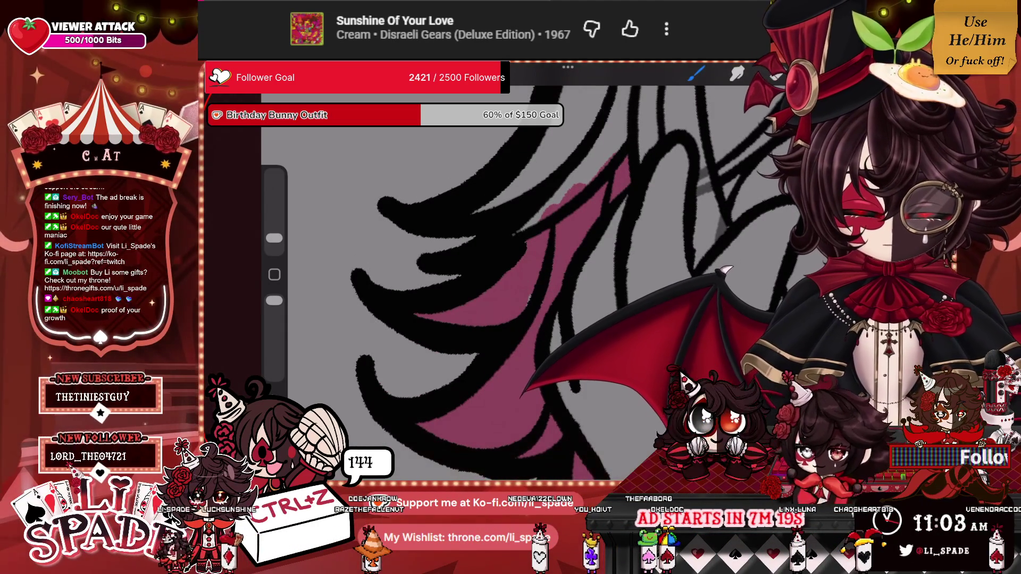
pyautogui.moveTo(518, 231); pyautogui.dragTo(614, 146)
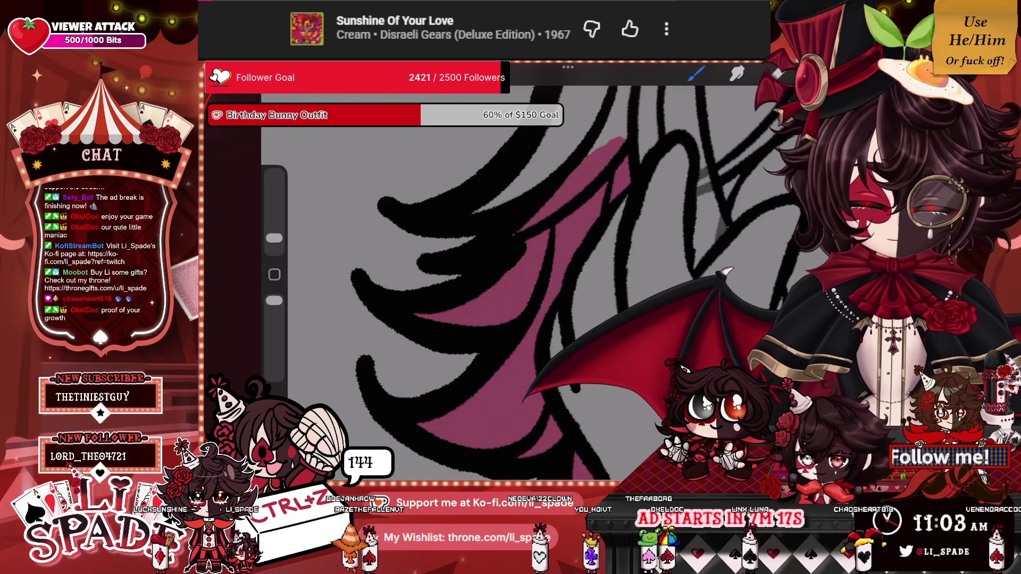
pyautogui.scroll(-3, 532, 281)
pyautogui.scroll(-3, 500, 282)
pyautogui.scroll(5, 499, 281)
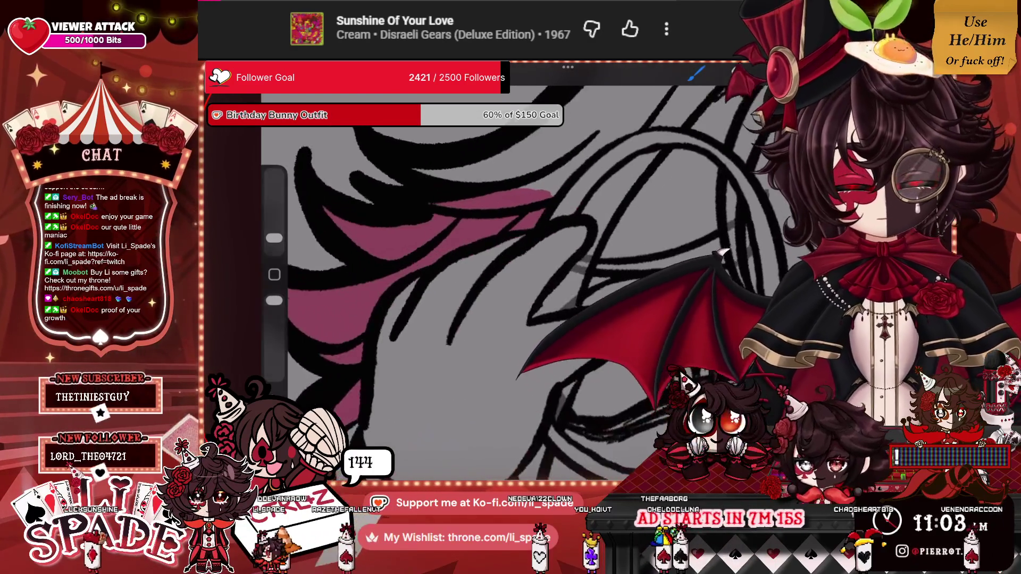
# Extend pink along the hair lines and across the locks.
pyautogui.moveTo(535, 306)
pyautogui.mouseDown()
pyautogui.moveTo(569, 263)
pyautogui.moveTo(561, 297)
pyautogui.moveTo(600, 211)
pyautogui.moveTo(571, 202)
pyautogui.moveTo(641, 138)
pyautogui.moveTo(611, 197)
pyautogui.mouseUp()
pyautogui.moveTo(585, 265); pyautogui.dragTo(729, 237)
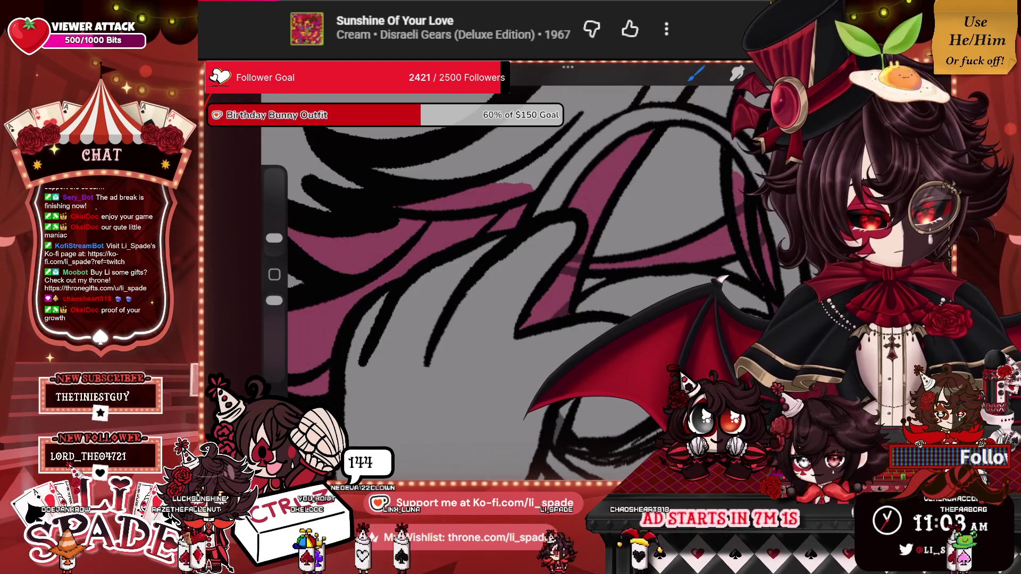
pyautogui.scroll(-5, 531, 266)
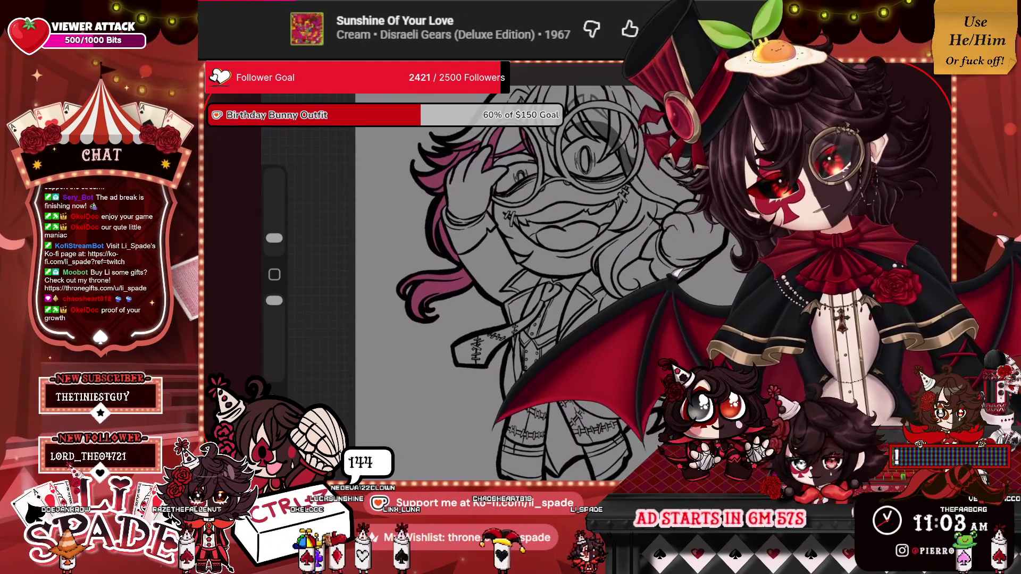
pyautogui.scroll(-3, 548, 266)
pyautogui.scroll(5, 532, 266)
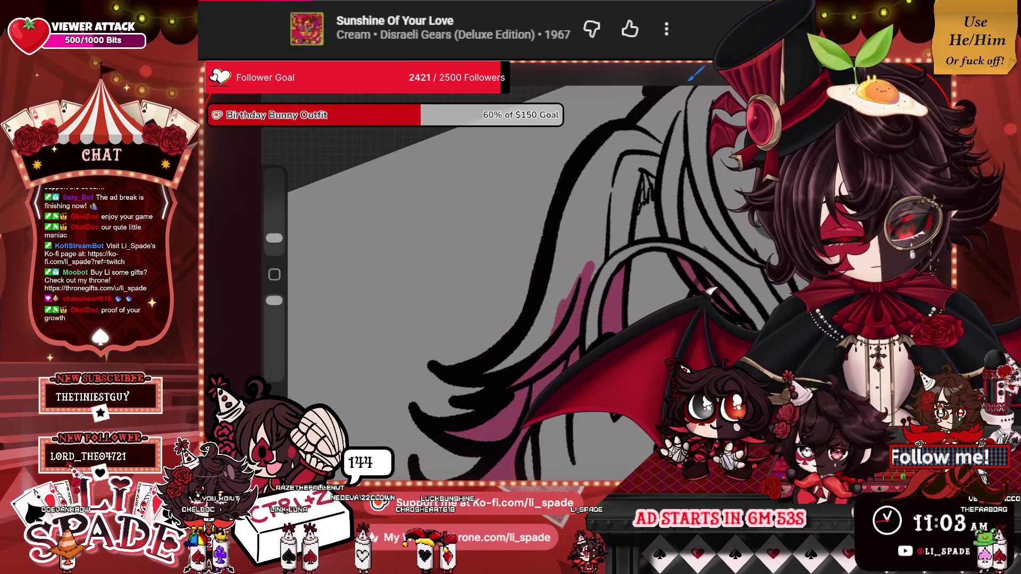
pyautogui.moveTo(553, 303)
pyautogui.mouseDown()
pyautogui.moveTo(588, 240)
pyautogui.moveTo(600, 271)
pyautogui.moveTo(627, 234)
pyautogui.moveTo(628, 181)
pyautogui.moveTo(611, 146)
pyautogui.moveTo(561, 271)
pyautogui.moveTo(571, 202)
pyautogui.moveTo(601, 159)
pyautogui.moveTo(585, 255)
pyautogui.moveTo(619, 175)
pyautogui.moveTo(598, 239)
pyautogui.mouseUp()
# Enlarge the brush, add small dark strokes to the hair, and fill the grey gaps.
pyautogui.moveTo(273, 238); pyautogui.dragTo(274, 238)
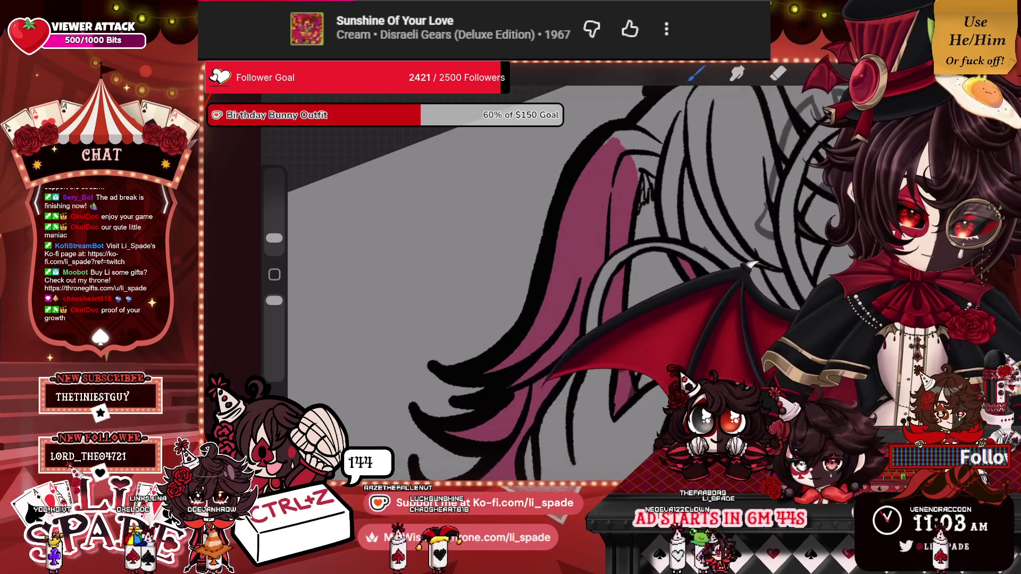
pyautogui.scroll(3, 479, 266)
pyautogui.click(696, 73)
pyautogui.moveTo(626, 208)
pyautogui.mouseDown()
pyautogui.moveTo(611, 254)
pyautogui.moveTo(619, 254)
pyautogui.mouseUp()
pyautogui.moveTo(647, 224)
pyautogui.mouseDown()
pyautogui.moveTo(673, 167)
pyautogui.moveTo(579, 117)
pyautogui.moveTo(624, 154)
pyautogui.moveTo(643, 202)
pyautogui.mouseUp()
pyautogui.moveTo(657, 162); pyautogui.dragTo(641, 210)
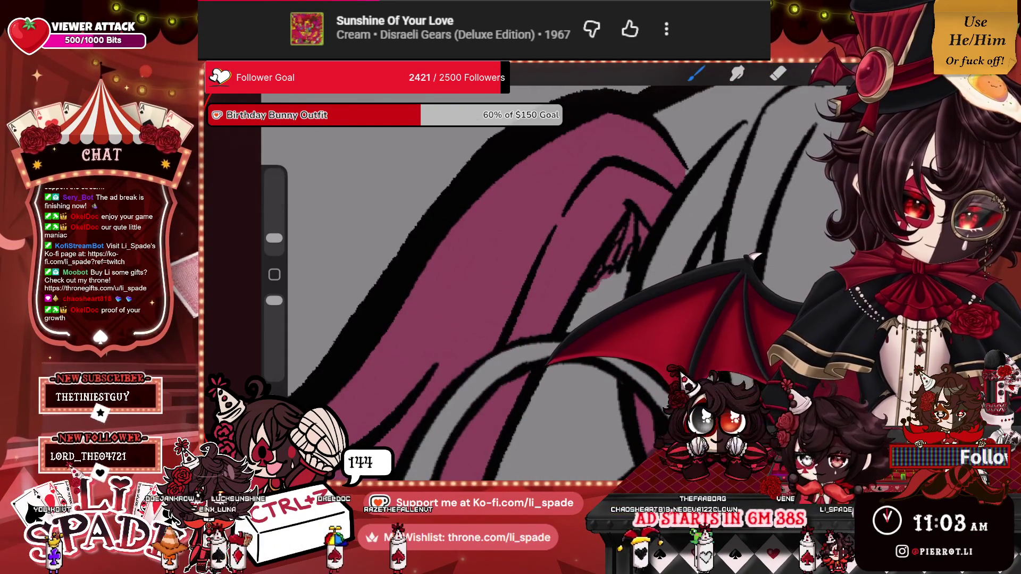
pyautogui.scroll(-5, 532, 265)
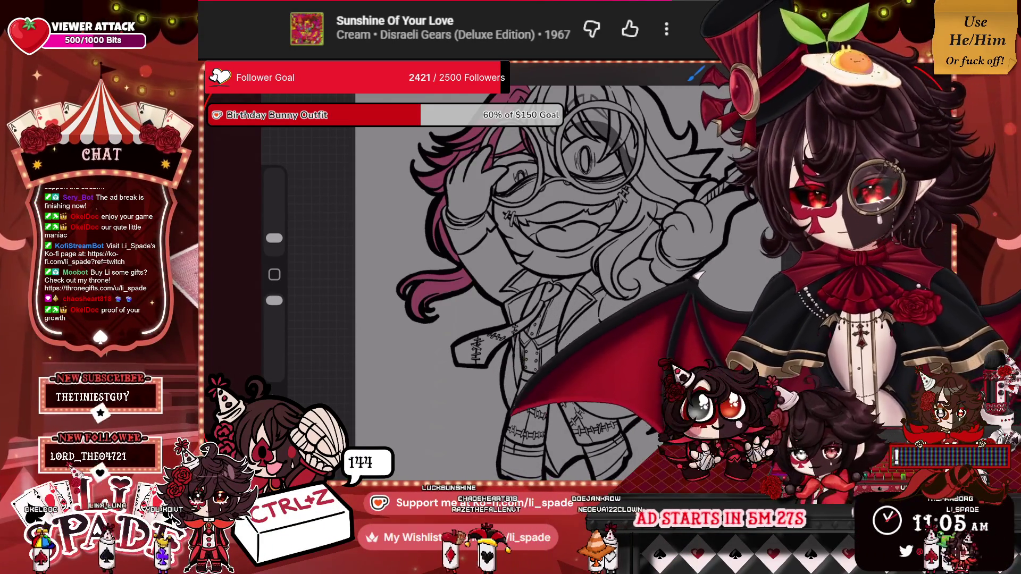
# Brush pink diagonally through the hair strands and up across the crown of the head.
pyautogui.scroll(3, 507, 319)
pyautogui.scroll(3, 473, 293)
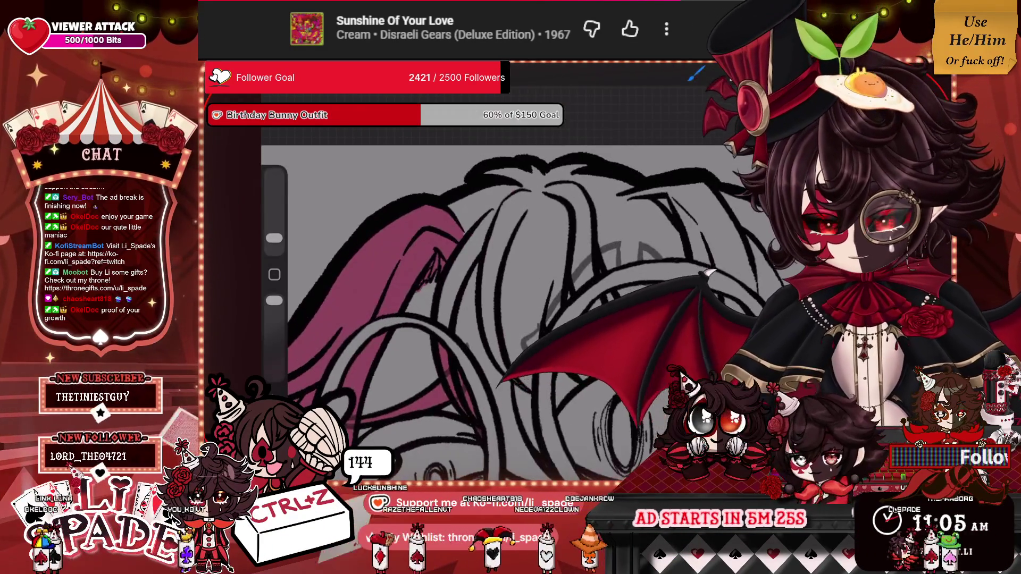
pyautogui.moveTo(274, 237); pyautogui.dragTo(274, 232)
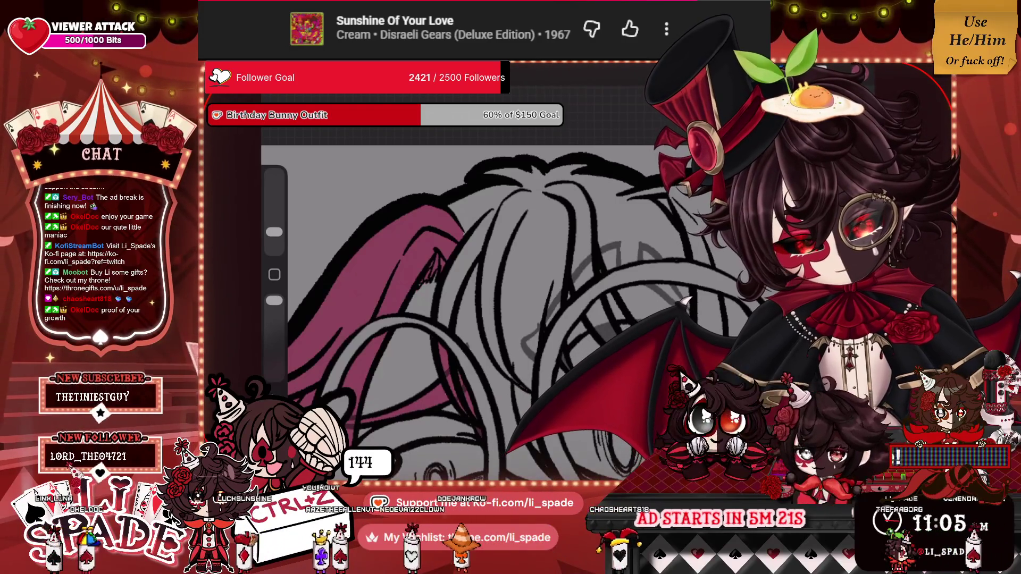
pyautogui.moveTo(274, 231); pyautogui.dragTo(274, 237)
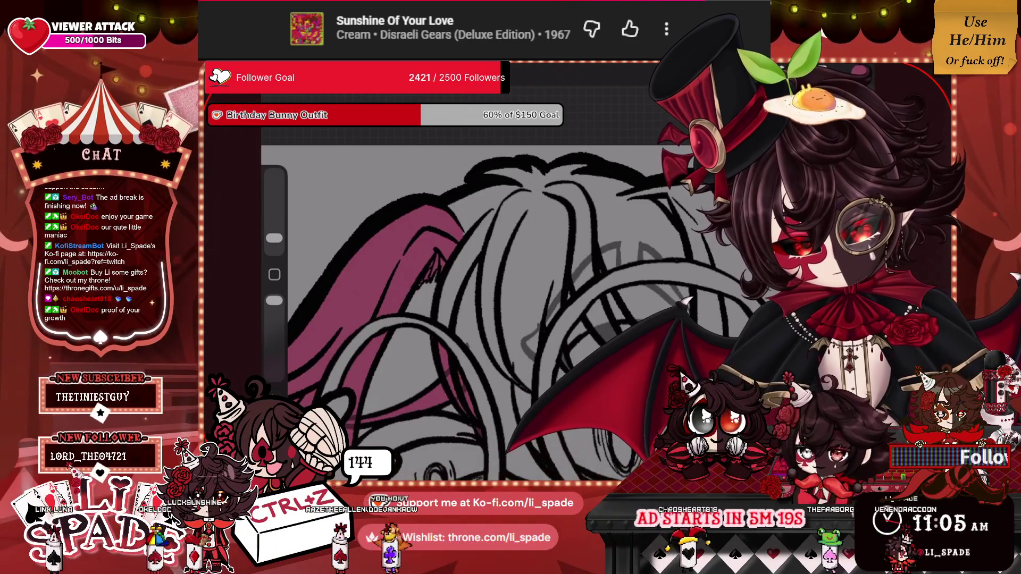
pyautogui.moveTo(454, 260)
pyautogui.mouseDown()
pyautogui.moveTo(497, 388)
pyautogui.moveTo(441, 319)
pyautogui.moveTo(452, 268)
pyautogui.moveTo(468, 335)
pyautogui.mouseUp()
pyautogui.moveTo(475, 298)
pyautogui.mouseDown()
pyautogui.moveTo(478, 346)
pyautogui.moveTo(461, 260)
pyautogui.moveTo(487, 234)
pyautogui.moveTo(505, 346)
pyautogui.mouseUp()
pyautogui.moveTo(505, 266)
pyautogui.mouseDown()
pyautogui.moveTo(512, 353)
pyautogui.moveTo(556, 297)
pyautogui.mouseUp()
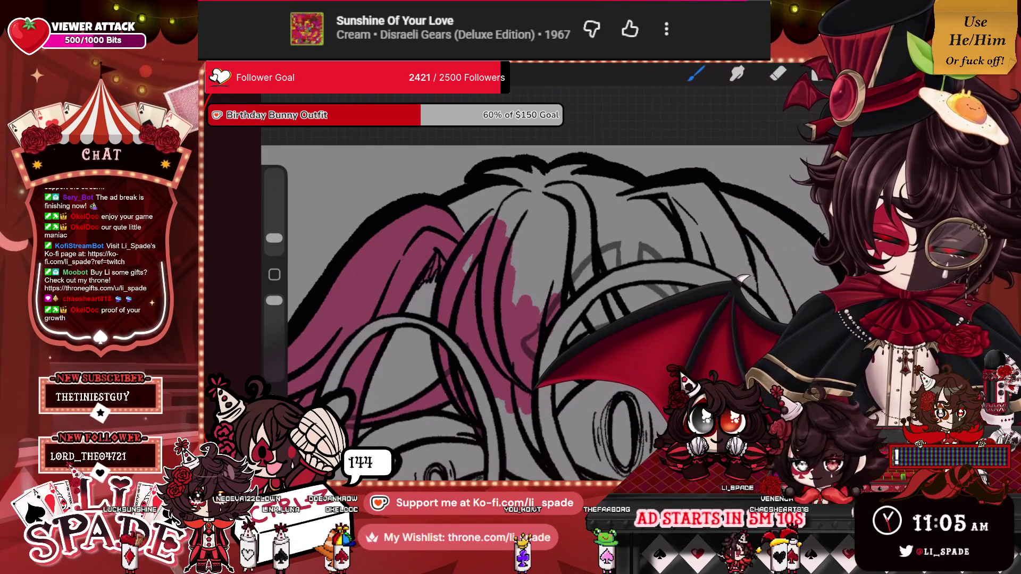
pyautogui.moveTo(561, 293)
pyautogui.mouseDown()
pyautogui.moveTo(555, 247)
pyautogui.moveTo(537, 303)
pyautogui.moveTo(518, 223)
pyautogui.mouseUp()
pyautogui.moveTo(532, 298)
pyautogui.mouseDown()
pyautogui.moveTo(513, 215)
pyautogui.moveTo(503, 208)
pyautogui.moveTo(473, 223)
pyautogui.moveTo(478, 189)
pyautogui.moveTo(452, 199)
pyautogui.moveTo(545, 178)
pyautogui.moveTo(531, 213)
pyautogui.moveTo(529, 170)
pyautogui.moveTo(491, 175)
pyautogui.mouseUp()
pyautogui.moveTo(572, 170)
pyautogui.mouseDown()
pyautogui.moveTo(537, 207)
pyautogui.moveTo(579, 186)
pyautogui.moveTo(577, 279)
pyautogui.moveTo(625, 237)
pyautogui.moveTo(659, 227)
pyautogui.moveTo(601, 213)
pyautogui.moveTo(638, 192)
pyautogui.moveTo(596, 180)
pyautogui.moveTo(609, 177)
pyautogui.mouseUp()
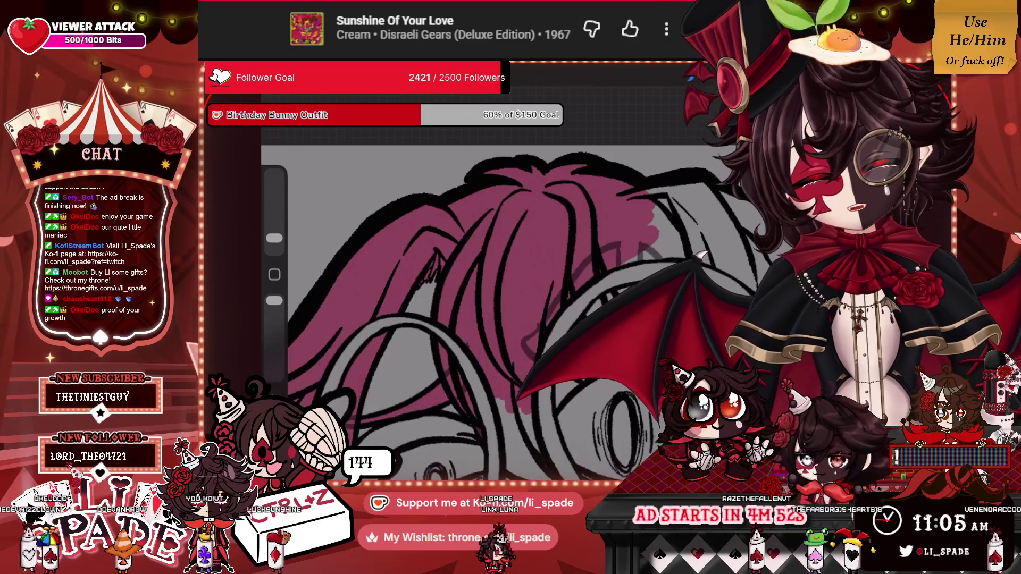
# Paint pink over the grey hair area beside the eye.
pyautogui.scroll(5, 474, 266)
pyautogui.moveTo(587, 207)
pyautogui.mouseDown()
pyautogui.moveTo(593, 279)
pyautogui.moveTo(595, 248)
pyautogui.moveTo(607, 254)
pyautogui.mouseUp()
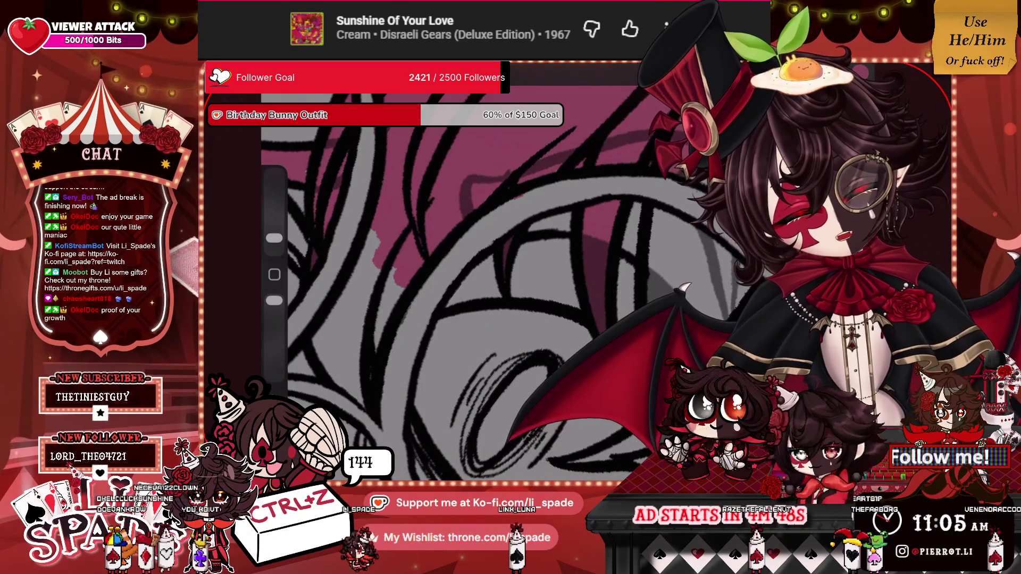
pyautogui.scroll(-3, 463, 266)
pyautogui.moveTo(571, 236)
pyautogui.mouseDown()
pyautogui.moveTo(570, 279)
pyautogui.moveTo(580, 269)
pyautogui.moveTo(539, 279)
pyautogui.mouseUp()
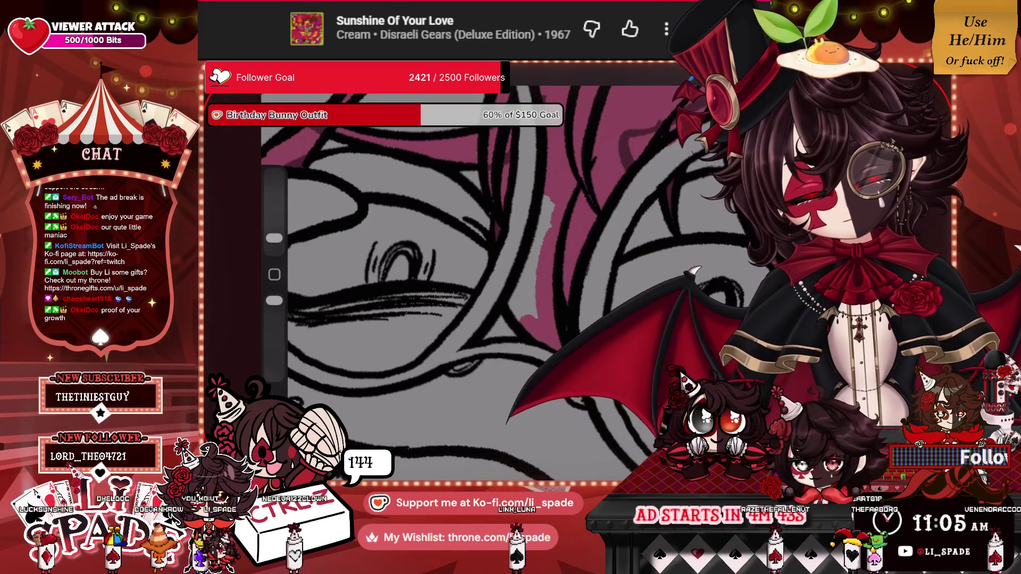
pyautogui.moveTo(540, 244); pyautogui.dragTo(513, 306)
pyautogui.moveTo(551, 197); pyautogui.dragTo(535, 245)
pyautogui.moveTo(531, 293); pyautogui.dragTo(528, 306)
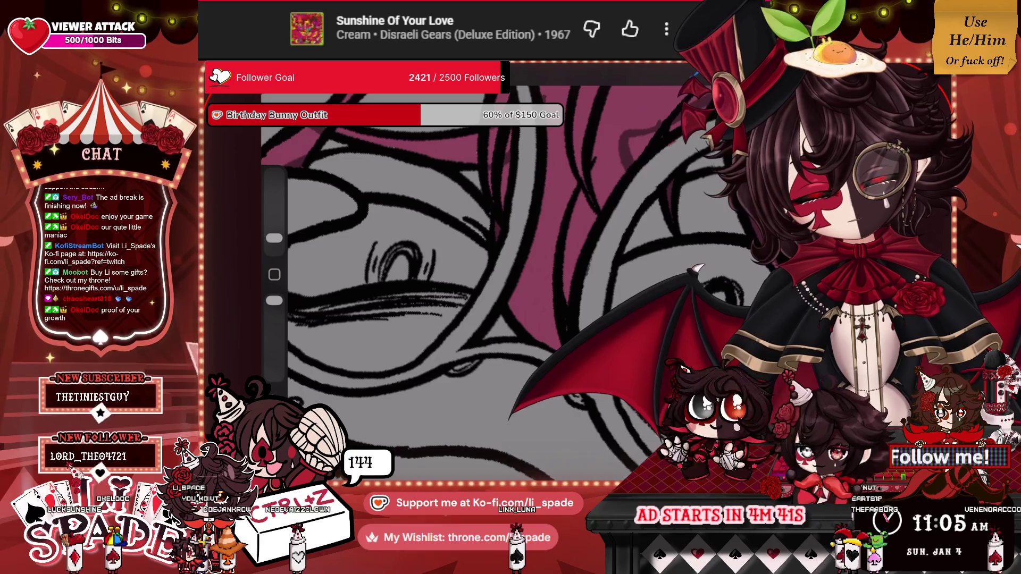
pyautogui.moveTo(457, 266); pyautogui.dragTo(505, 314)
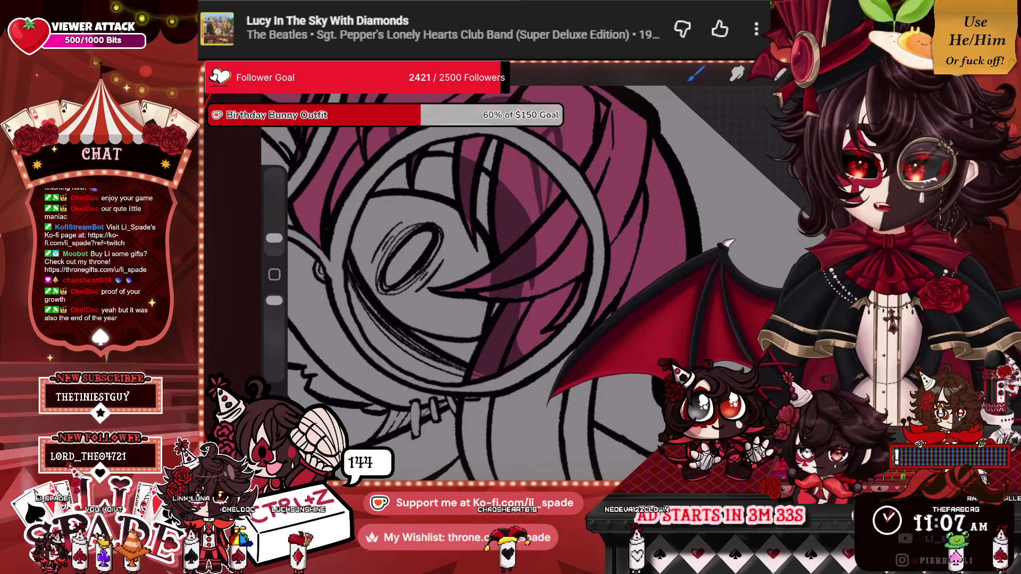
# Drop the magenta swatch into the empty hair gap, then zoom out to the whole sketch.
pyautogui.scroll(3, 473, 287)
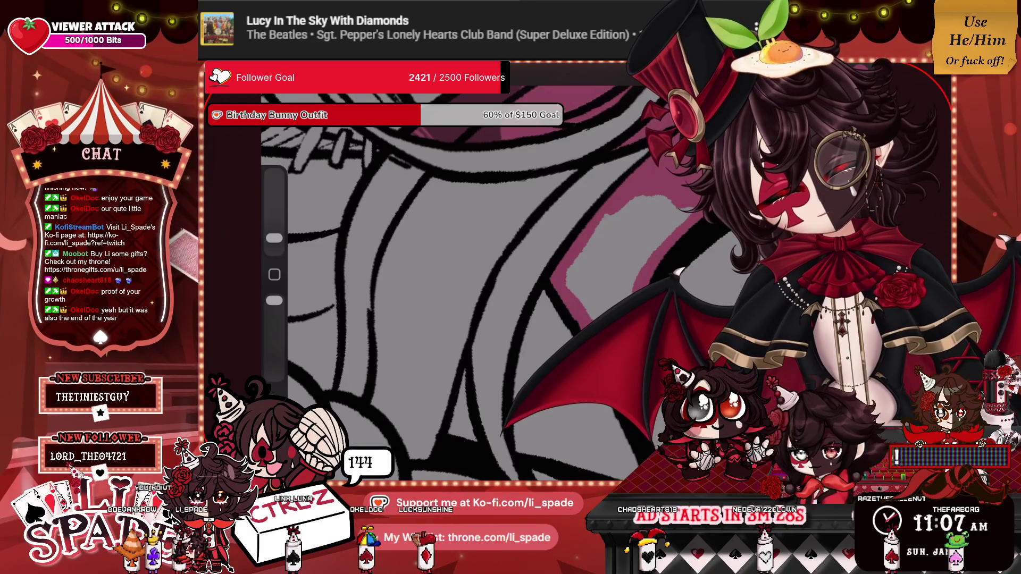
pyautogui.moveTo(939, 79); pyautogui.dragTo(611, 244)
pyautogui.scroll(-5, 486, 298)
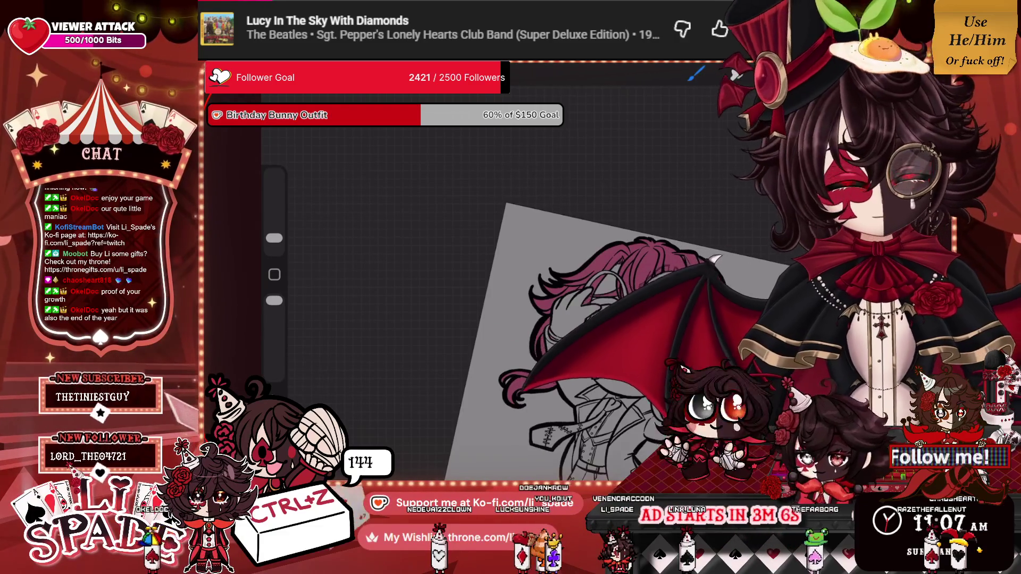
pyautogui.moveTo(638, 340); pyautogui.dragTo(606, 260)
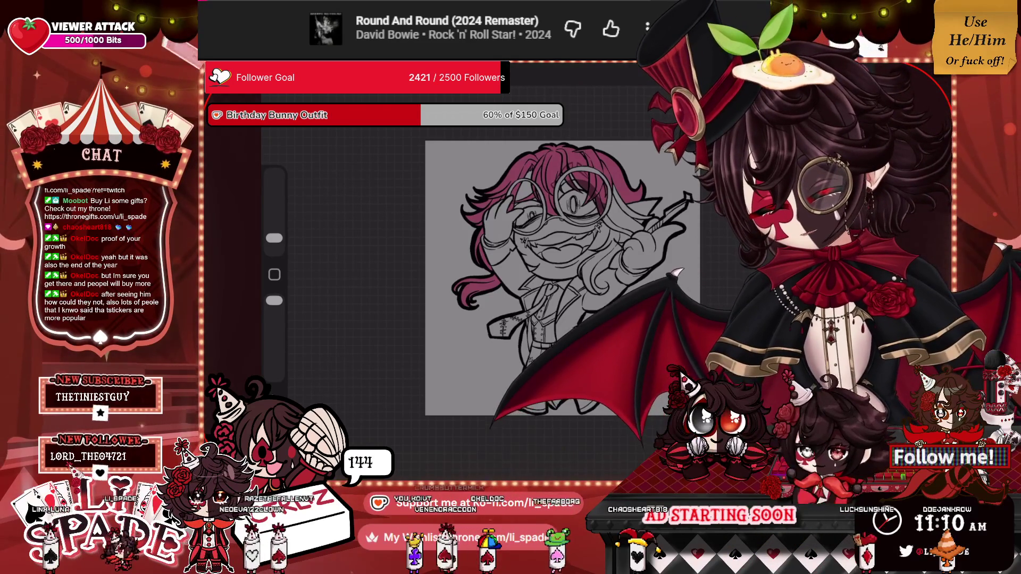
# Undo the last dark purple shading stroke on the hair with Ctrl+Z.
pyautogui.hotkey('ctrl', 'z')
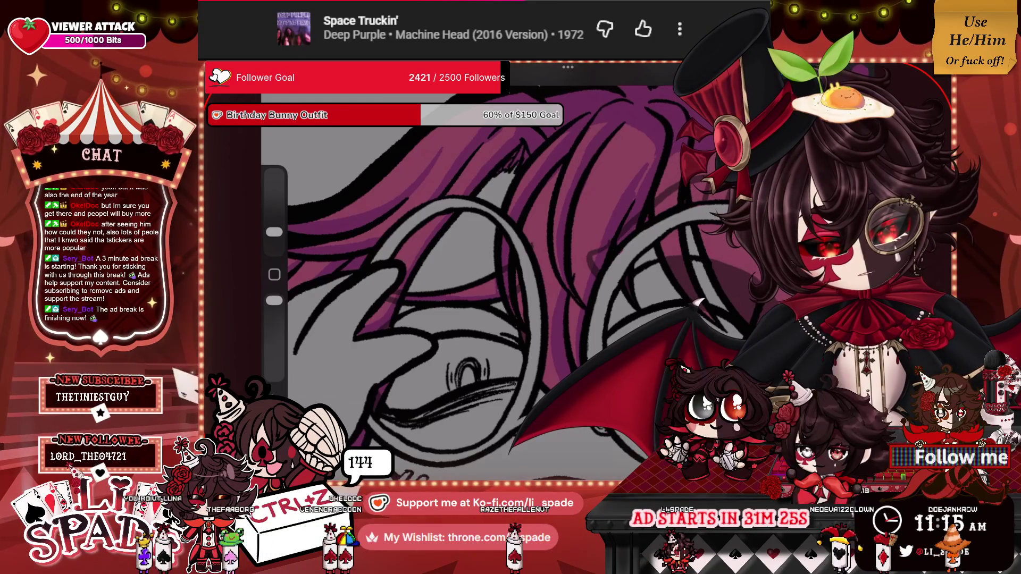
# Switch back to the brush and add thin dark strand lines in the hair.
pyautogui.scroll(-5, 521, 282)
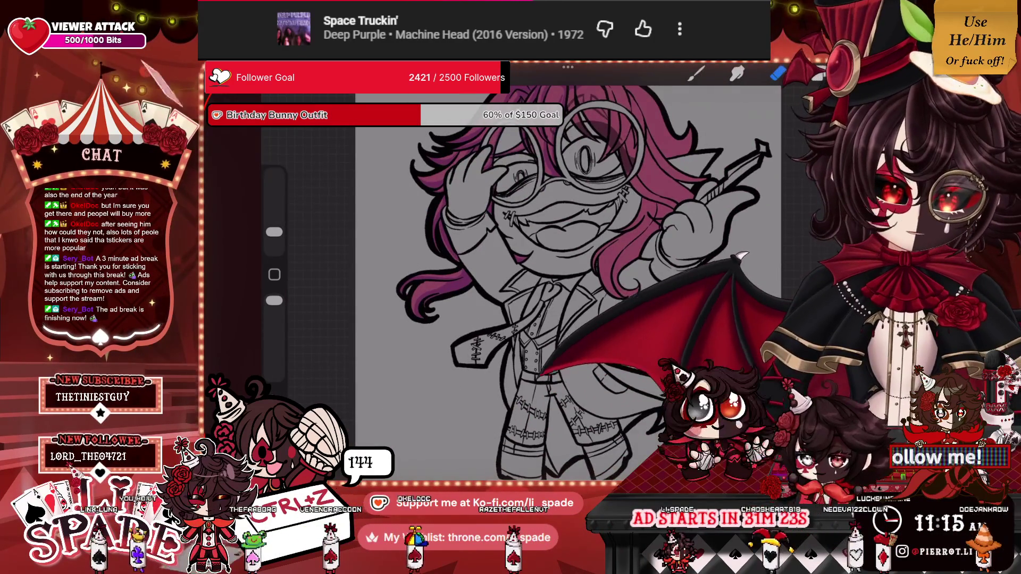
pyautogui.scroll(5, 521, 282)
pyautogui.press('b')
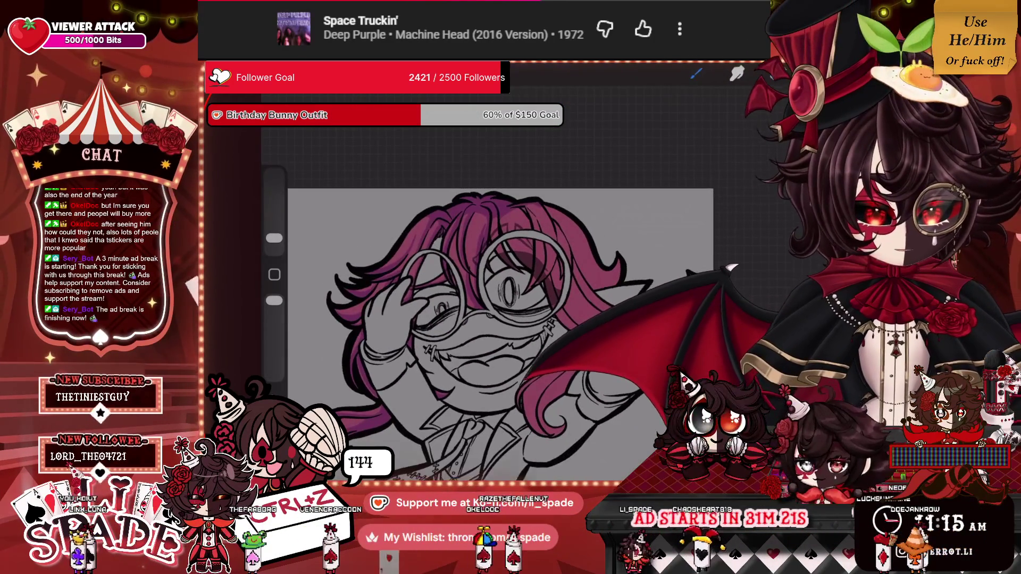
pyautogui.scroll(2, 478, 293)
pyautogui.moveTo(561, 175); pyautogui.dragTo(540, 212)
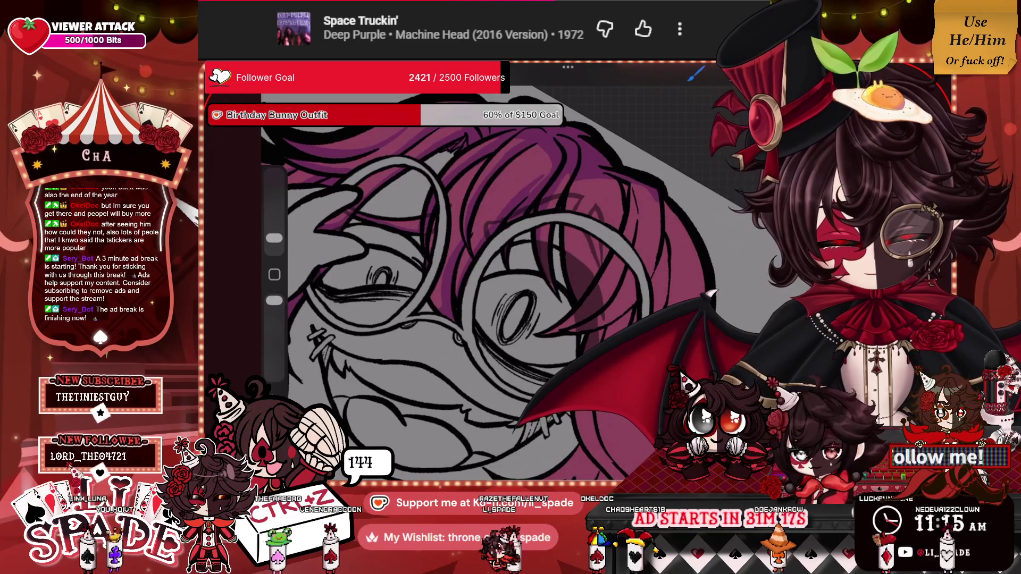
pyautogui.moveTo(541, 227); pyautogui.dragTo(541, 247)
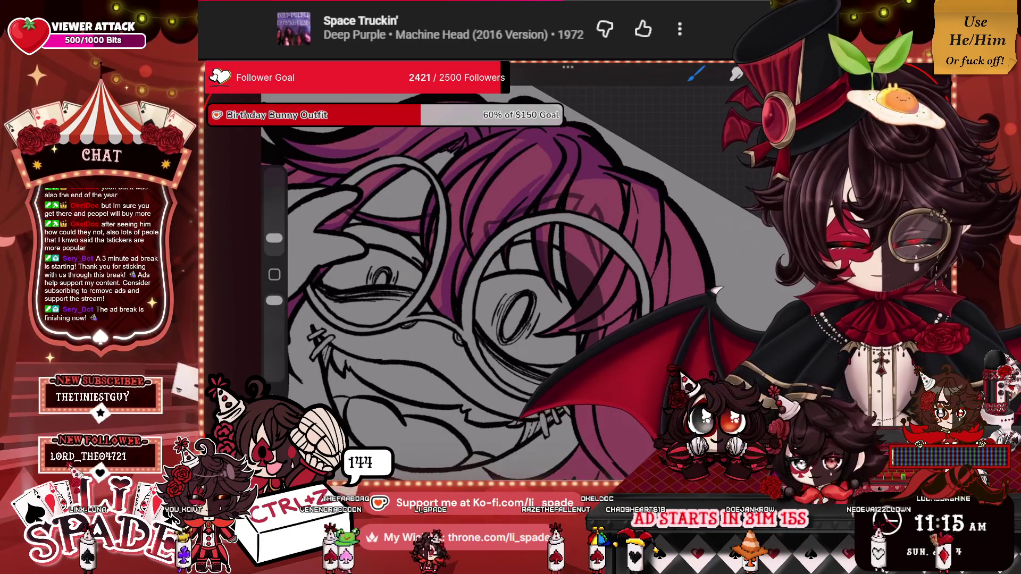
pyautogui.moveTo(579, 181); pyautogui.dragTo(570, 288)
pyautogui.moveTo(568, 239); pyautogui.dragTo(567, 263)
pyautogui.moveTo(574, 273); pyautogui.dragTo(573, 296)
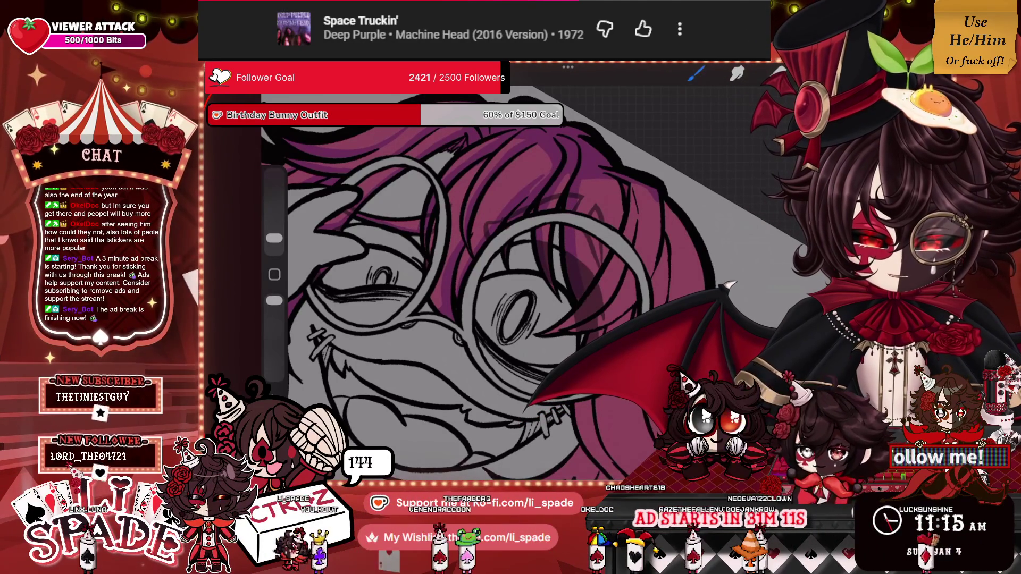
# Shade the hair above and beside the eye with dark purple strokes.
pyautogui.scroll(-5, 516, 281)
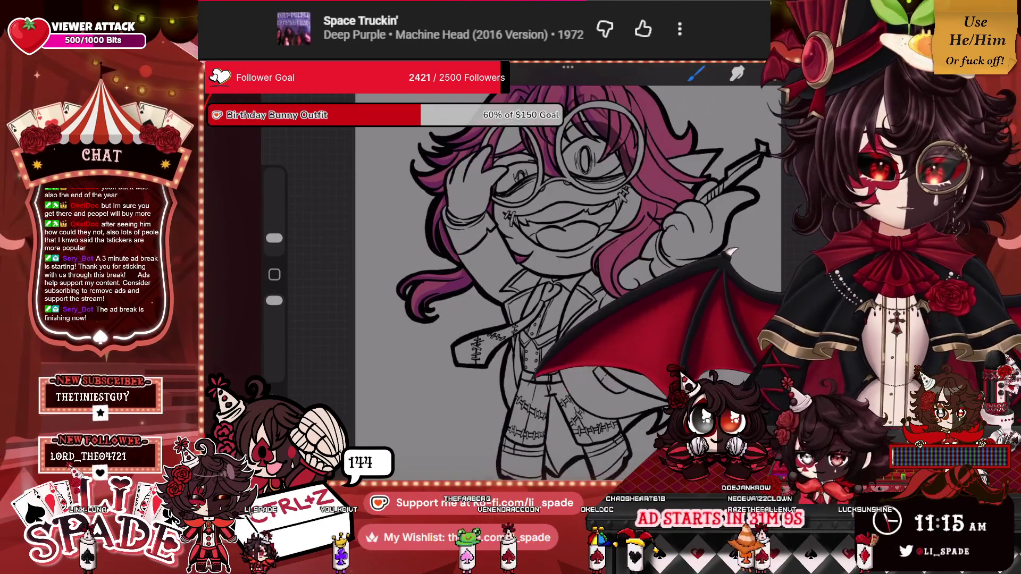
pyautogui.scroll(5, 532, 240)
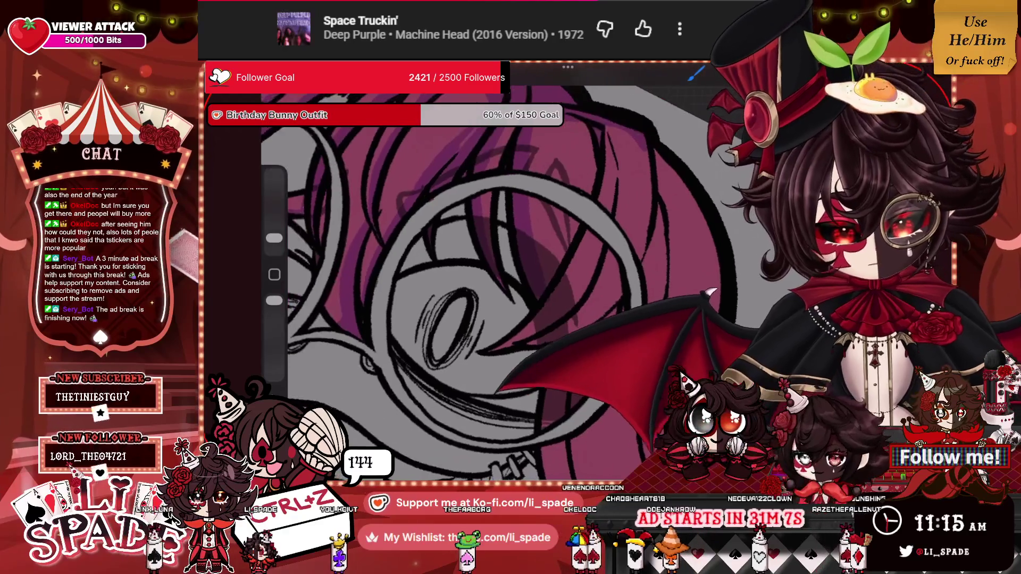
pyautogui.scroll(1, 510, 282)
pyautogui.moveTo(624, 130)
pyautogui.mouseDown()
pyautogui.moveTo(617, 187)
pyautogui.moveTo(555, 298)
pyautogui.moveTo(499, 341)
pyautogui.moveTo(593, 258)
pyautogui.mouseUp()
pyautogui.moveTo(636, 131)
pyautogui.mouseDown()
pyautogui.moveTo(635, 231)
pyautogui.moveTo(611, 279)
pyautogui.moveTo(631, 137)
pyautogui.mouseUp()
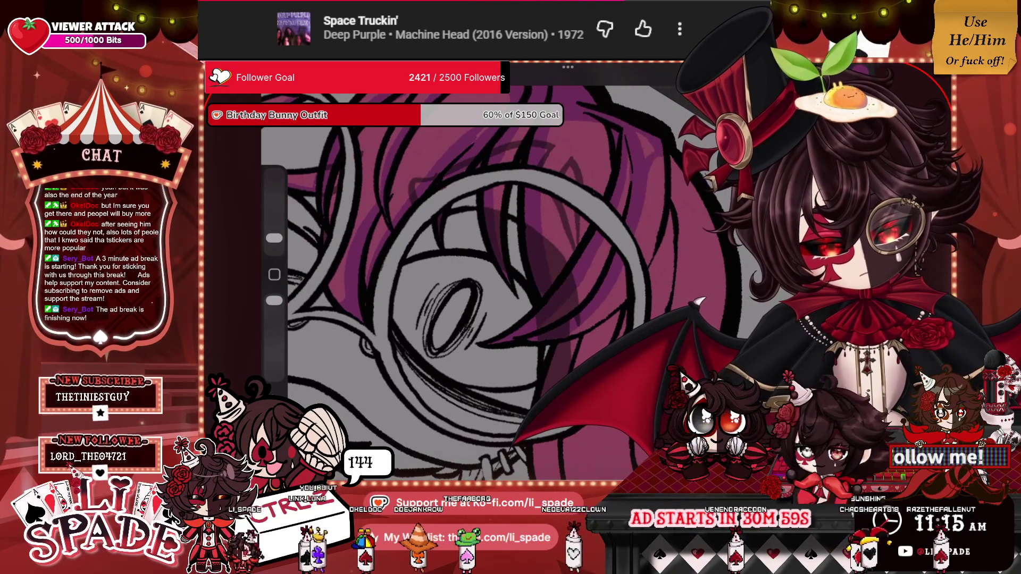
pyautogui.moveTo(625, 186); pyautogui.dragTo(630, 158)
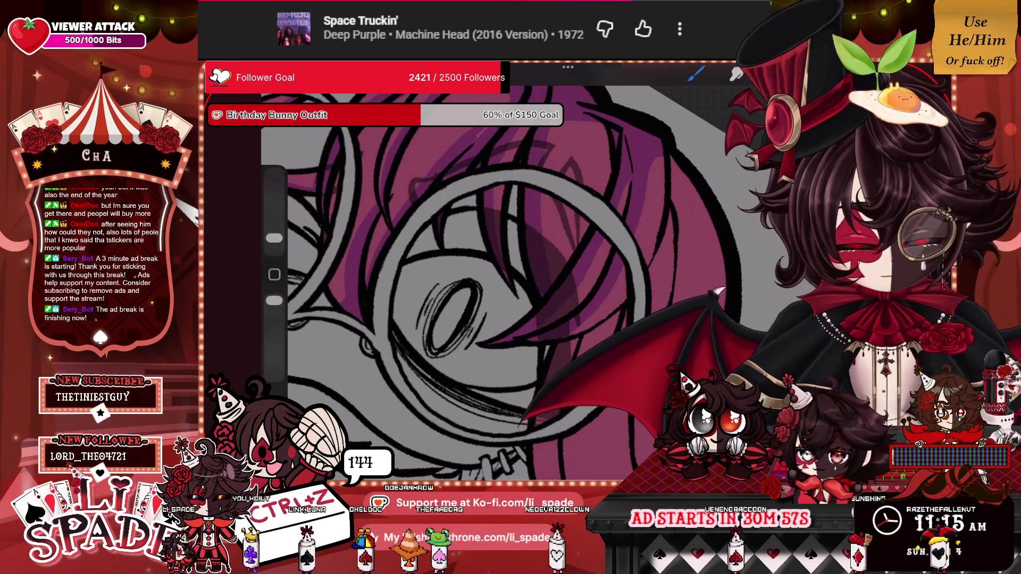
pyautogui.scroll(-5, 462, 282)
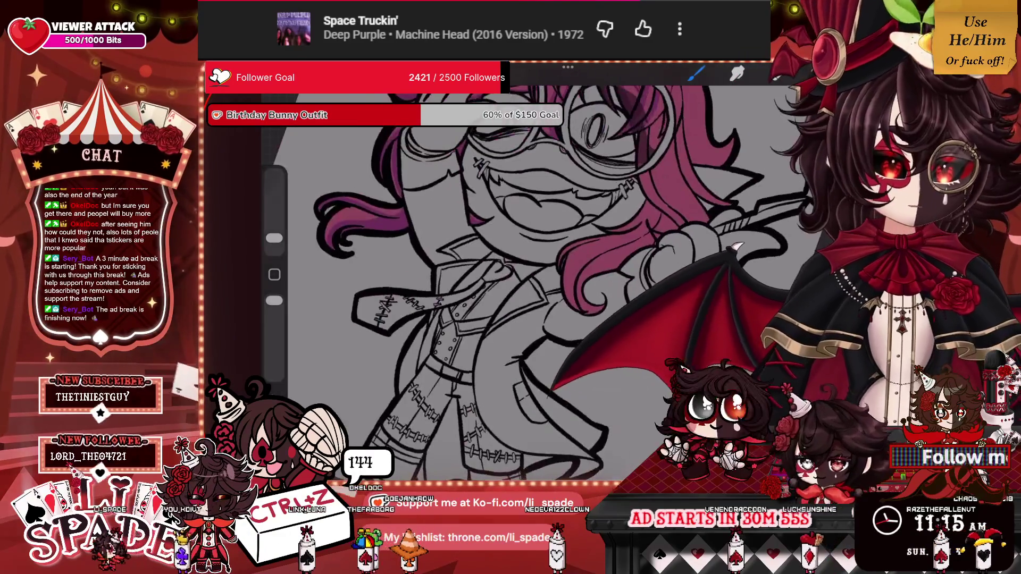
pyautogui.scroll(5, 462, 282)
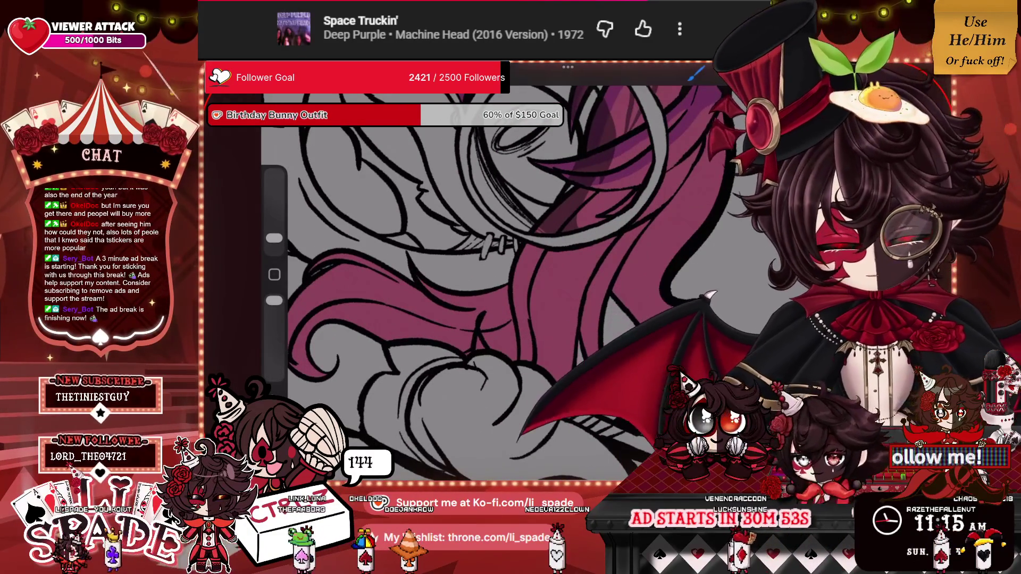
pyautogui.moveTo(529, 245); pyautogui.dragTo(523, 356)
# Continue the dark purple shading down the hair lock beside the face.
pyautogui.moveTo(516, 266); pyautogui.dragTo(515, 292)
pyautogui.moveTo(579, 196)
pyautogui.mouseDown()
pyautogui.moveTo(553, 222)
pyautogui.moveTo(584, 195)
pyautogui.mouseUp()
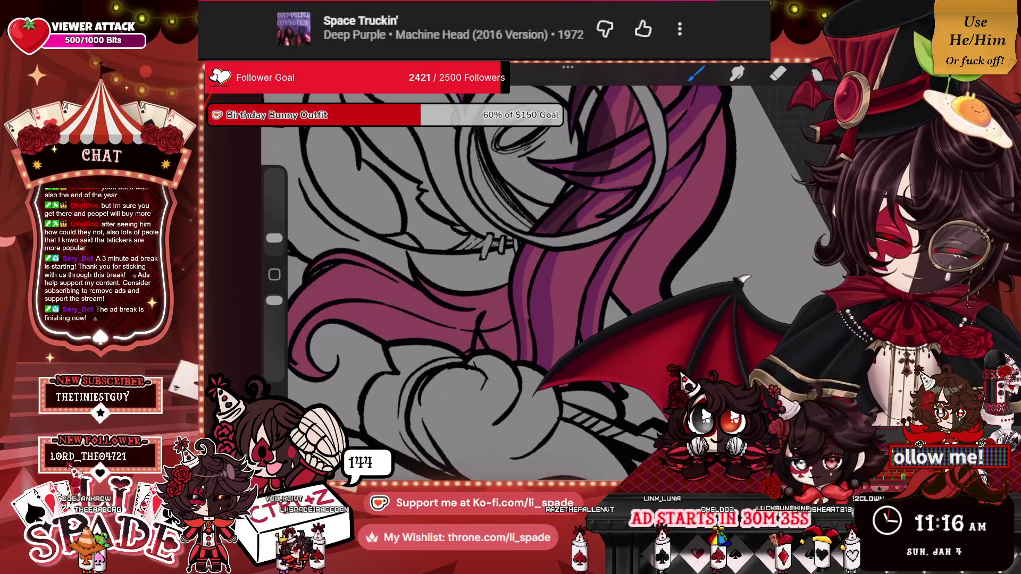
pyautogui.scroll(-5, 532, 292)
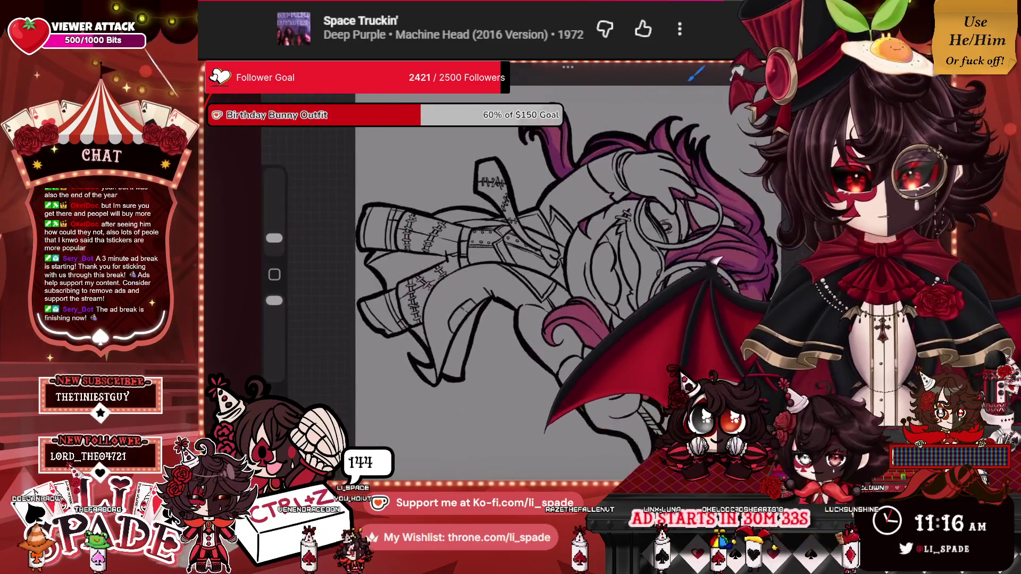
pyautogui.scroll(10, 531, 266)
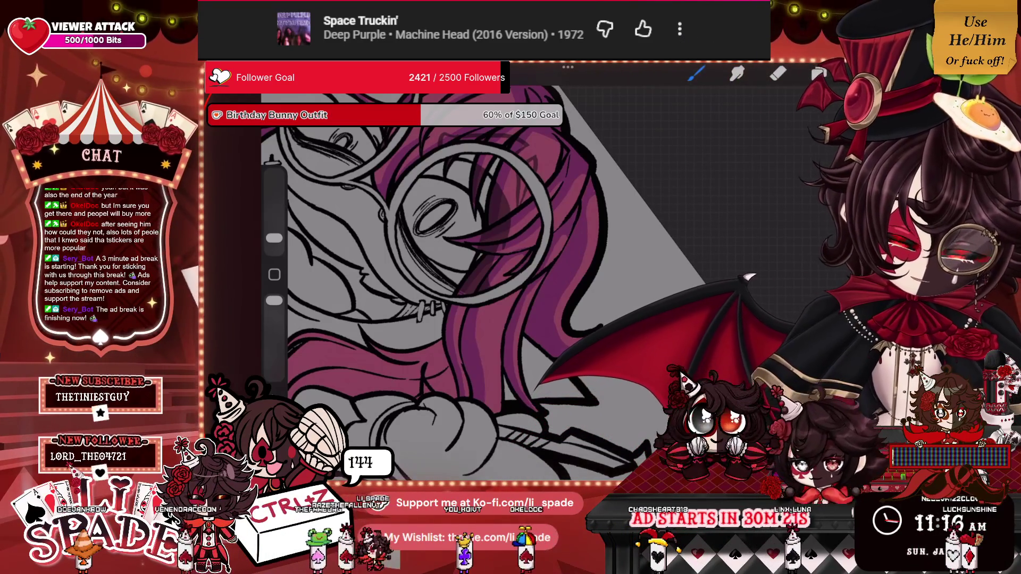
pyautogui.scroll(-5, 473, 287)
pyautogui.scroll(5, 473, 287)
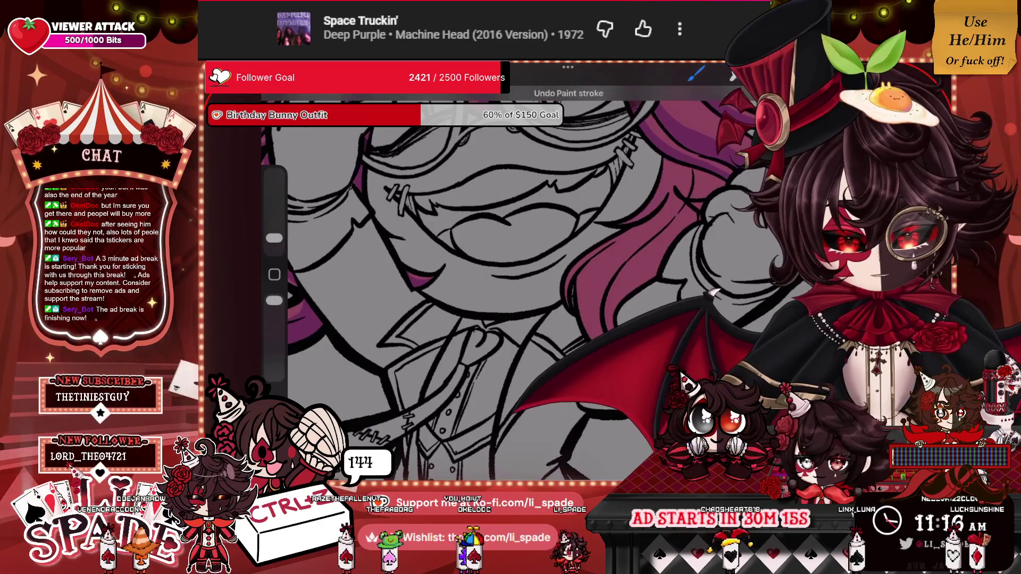
# Ink small dark touch-up marks along the hair edges and the raised fist outline.
pyautogui.moveTo(680, 165)
pyautogui.mouseDown()
pyautogui.moveTo(641, 245)
pyautogui.moveTo(603, 280)
pyautogui.moveTo(674, 197)
pyautogui.moveTo(686, 166)
pyautogui.mouseUp()
pyautogui.moveTo(644, 237)
pyautogui.mouseDown()
pyautogui.moveTo(689, 171)
pyautogui.moveTo(672, 237)
pyautogui.mouseUp()
pyautogui.moveTo(704, 189)
pyautogui.mouseDown()
pyautogui.moveTo(691, 223)
pyautogui.moveTo(704, 187)
pyautogui.mouseUp()
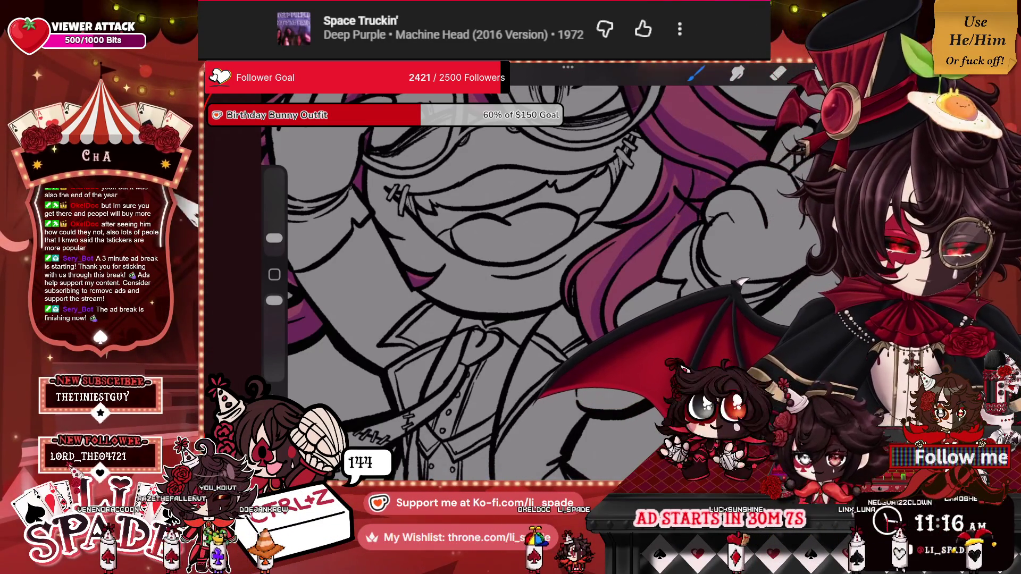
pyautogui.scroll(-5, 487, 263)
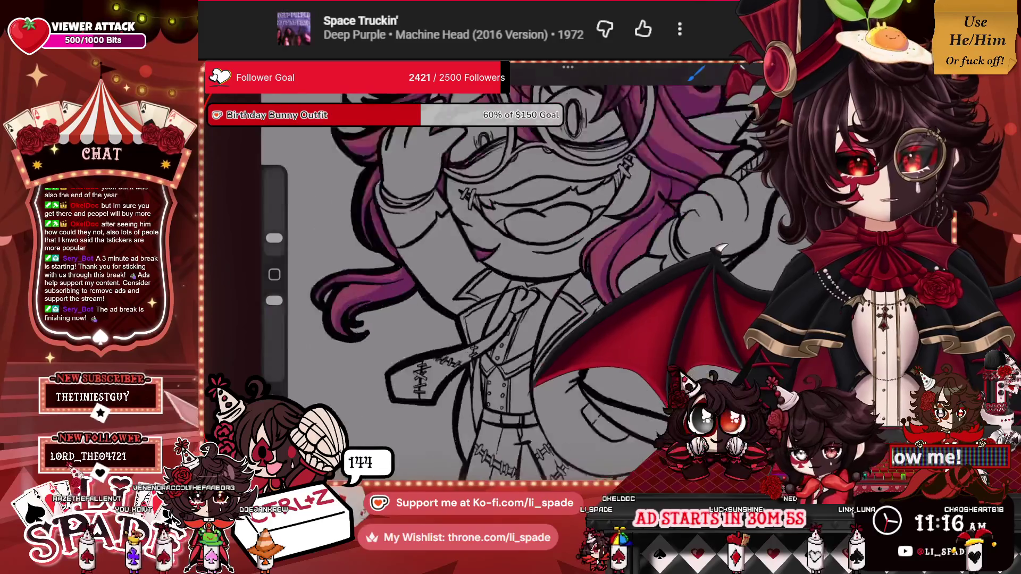
pyautogui.scroll(5, 487, 264)
pyautogui.moveTo(700, 182); pyautogui.dragTo(692, 205)
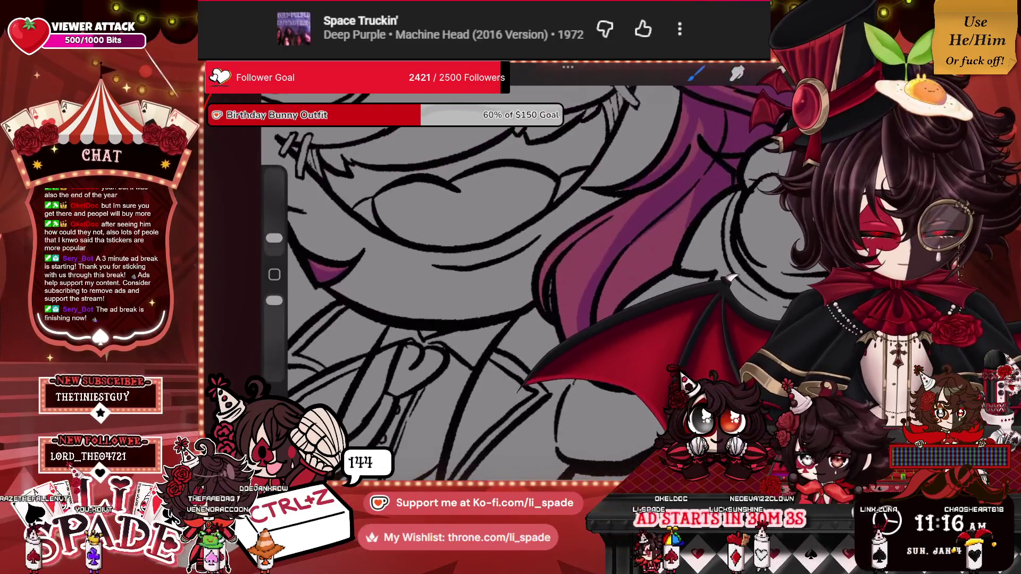
pyautogui.moveTo(680, 242); pyautogui.dragTo(667, 254)
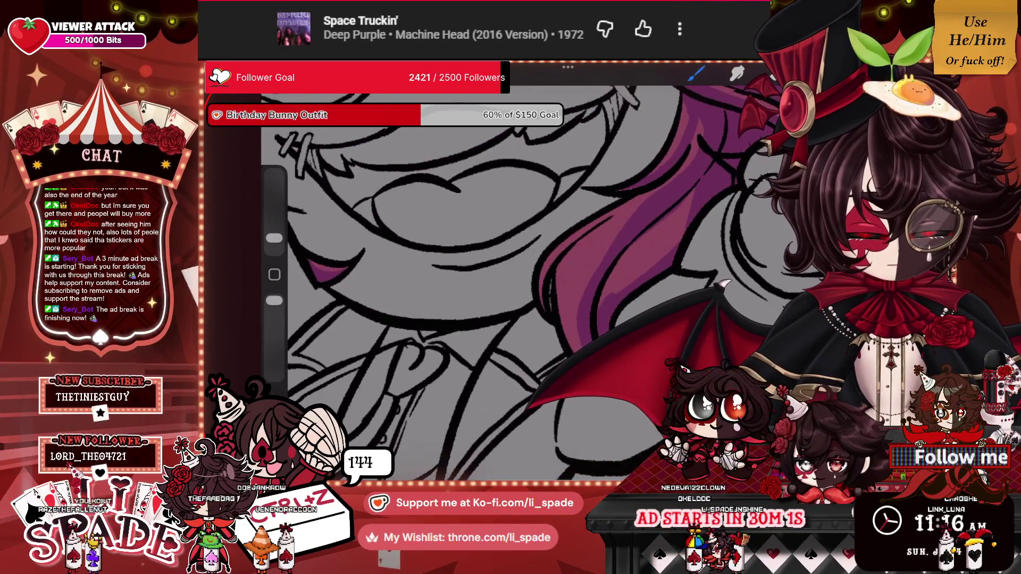
pyautogui.moveTo(673, 246)
pyautogui.mouseDown()
pyautogui.moveTo(656, 255)
pyautogui.moveTo(668, 246)
pyautogui.mouseUp()
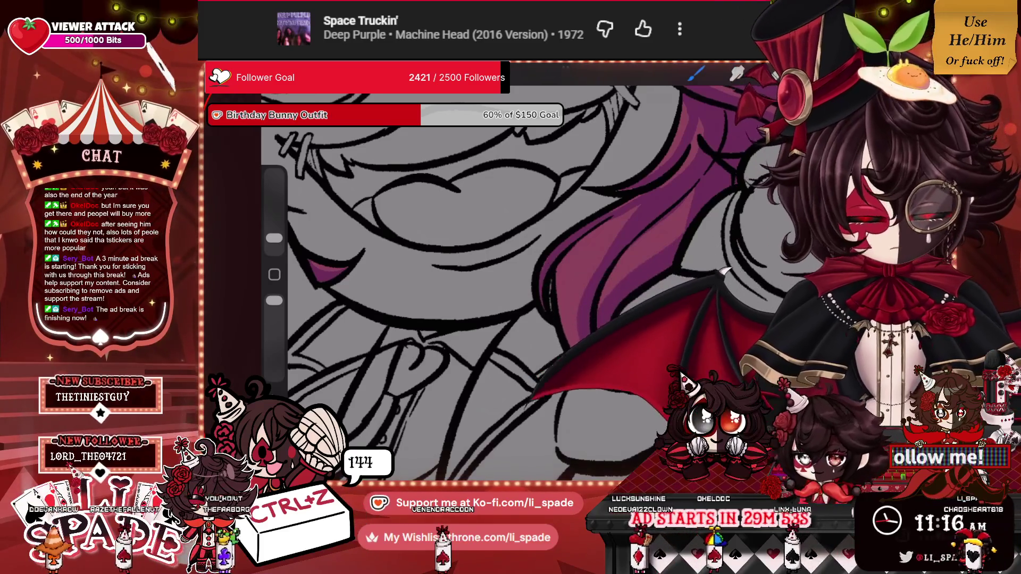
# Zoom out and back in on the curling hair locks being shaded.
pyautogui.scroll(-5, 585, 298)
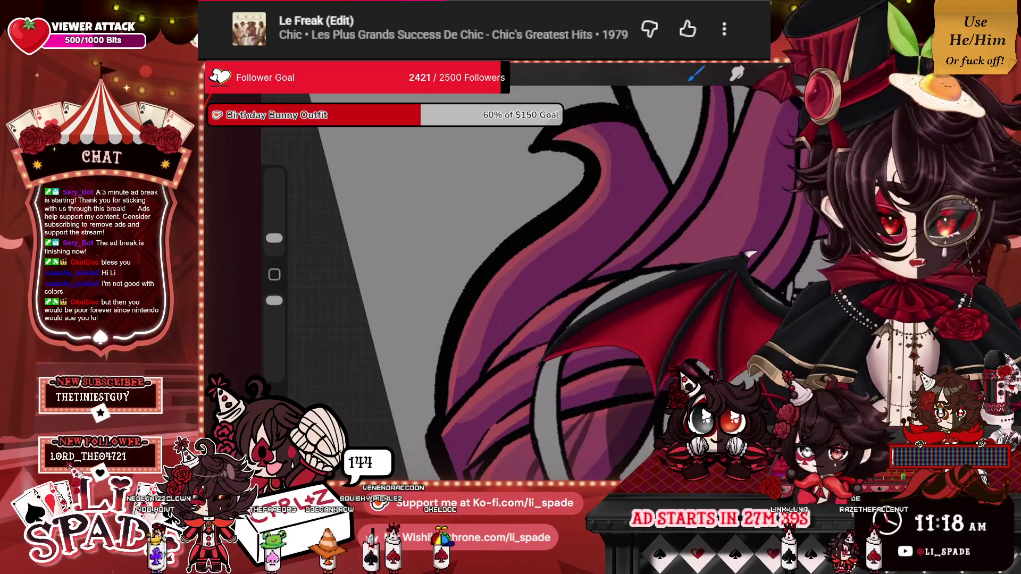
pyautogui.scroll(3, 473, 266)
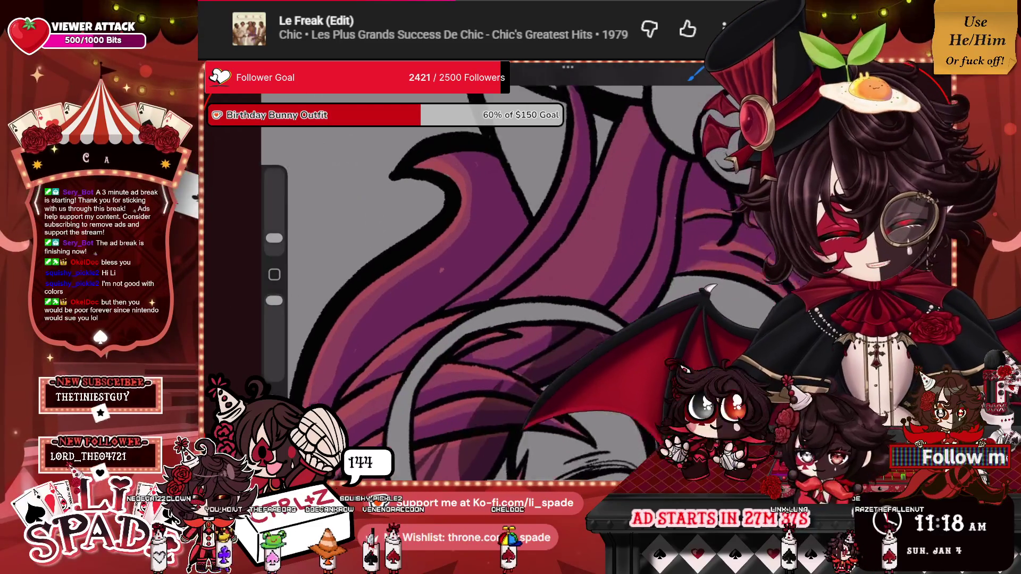
# Paint a long light highlight streak along the purple hair band.
pyautogui.scroll(-2, 478, 265)
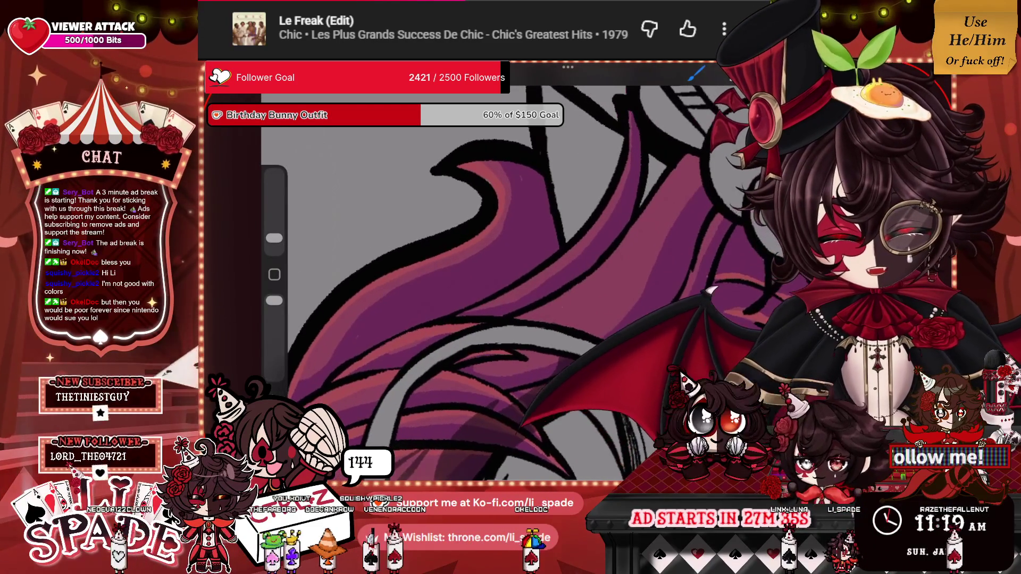
pyautogui.moveTo(510, 290)
pyautogui.mouseDown()
pyautogui.moveTo(612, 207)
pyautogui.moveTo(626, 146)
pyautogui.mouseUp()
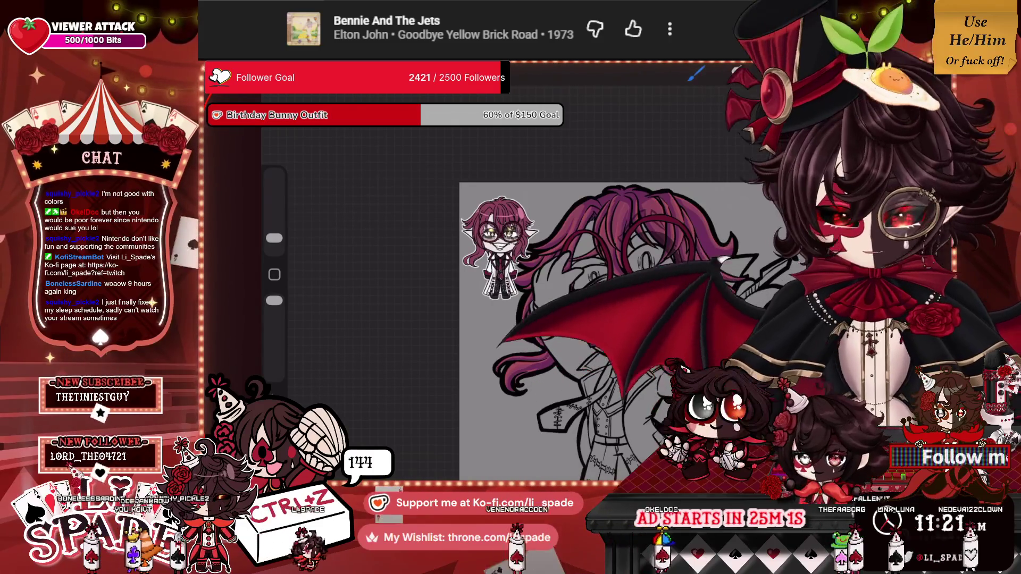
# Add a new empty layer above Layer 10.
pyautogui.press('l')
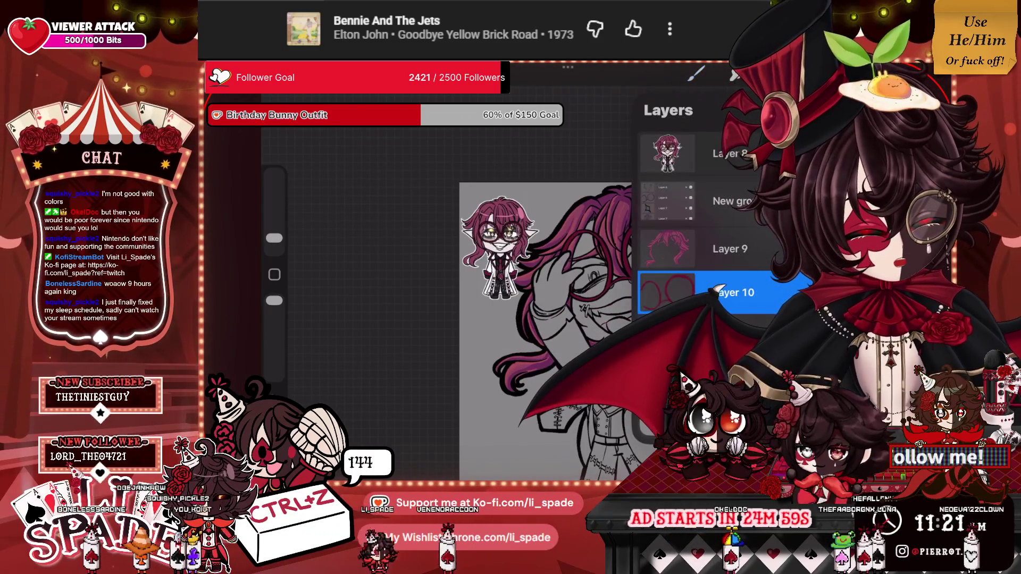
pyautogui.click(800, 110)
pyautogui.click(734, 292)
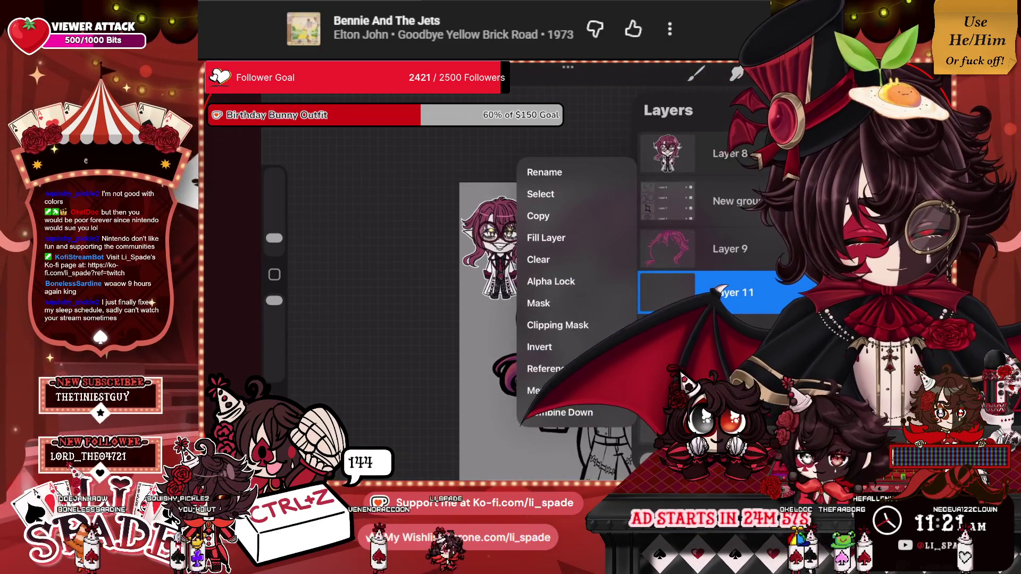
pyautogui.press('Escape')
pyautogui.press('l')
# Draw three dark red strand lines up through the hair beside the glasses.
pyautogui.scroll(5, 486, 244)
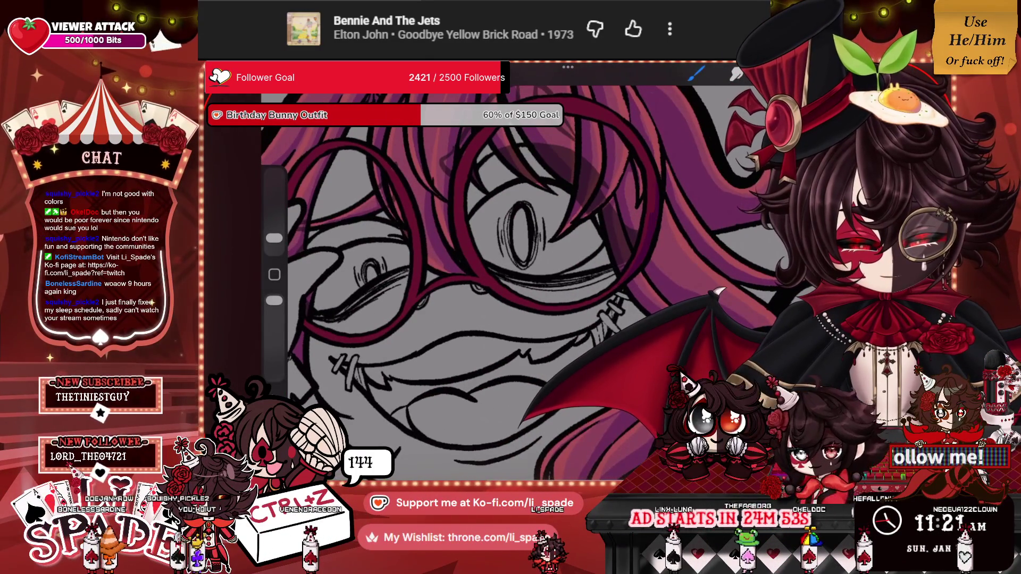
pyautogui.scroll(5, 487, 266)
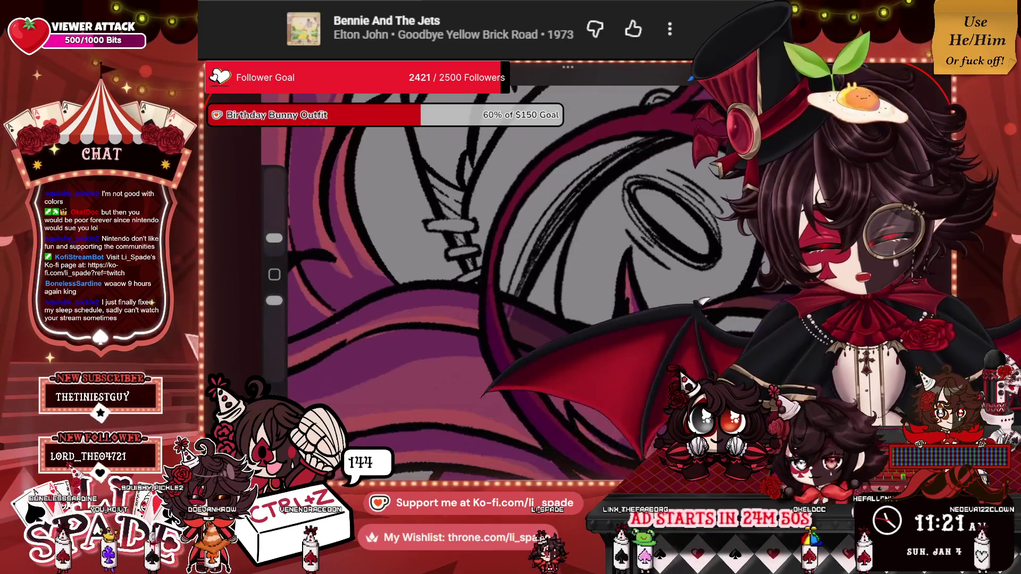
pyautogui.moveTo(495, 283)
pyautogui.mouseDown()
pyautogui.moveTo(535, 171)
pyautogui.moveTo(641, 116)
pyautogui.mouseUp()
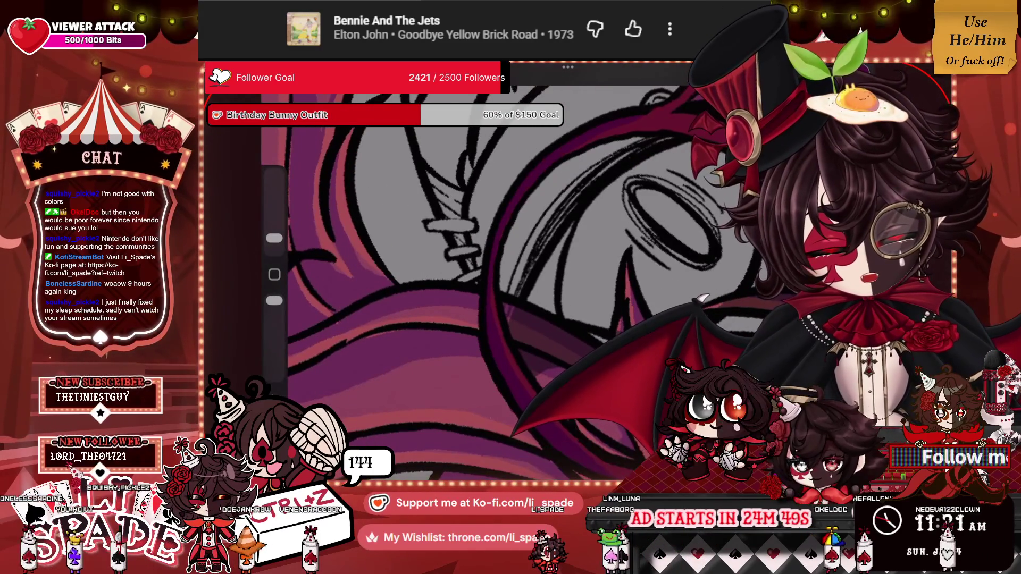
pyautogui.scroll(-3, 487, 266)
pyautogui.moveTo(561, 260); pyautogui.dragTo(595, 114)
pyautogui.scroll(3, 473, 266)
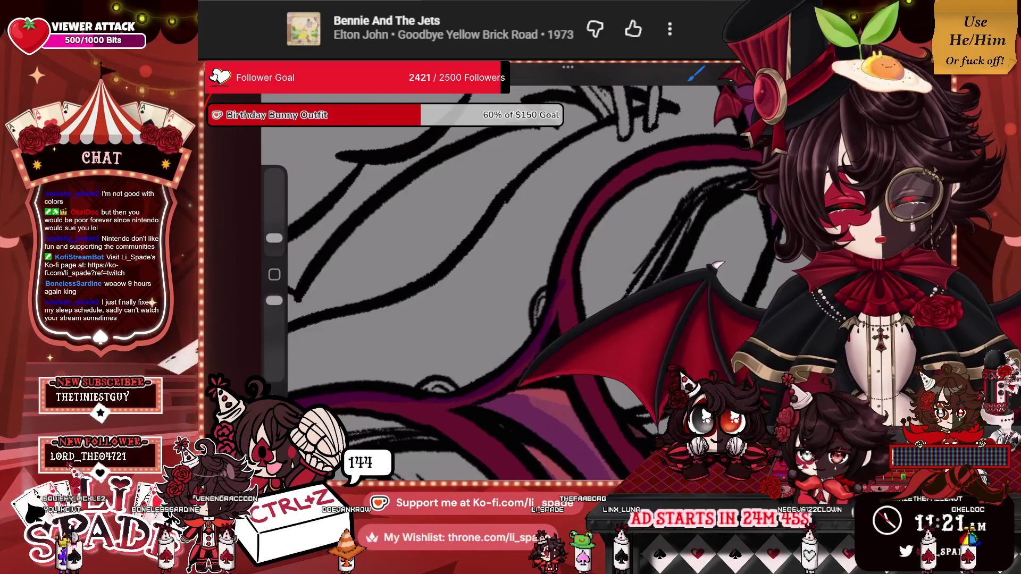
pyautogui.moveTo(564, 276)
pyautogui.mouseDown()
pyautogui.moveTo(611, 181)
pyautogui.moveTo(662, 155)
pyautogui.mouseUp()
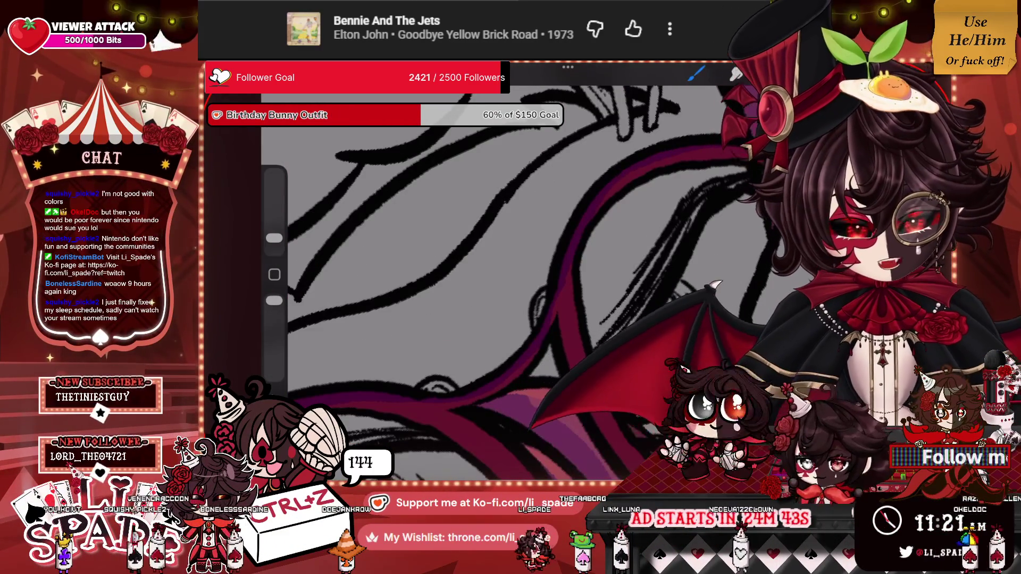
pyautogui.scroll(-3, 478, 266)
pyautogui.scroll(3, 478, 265)
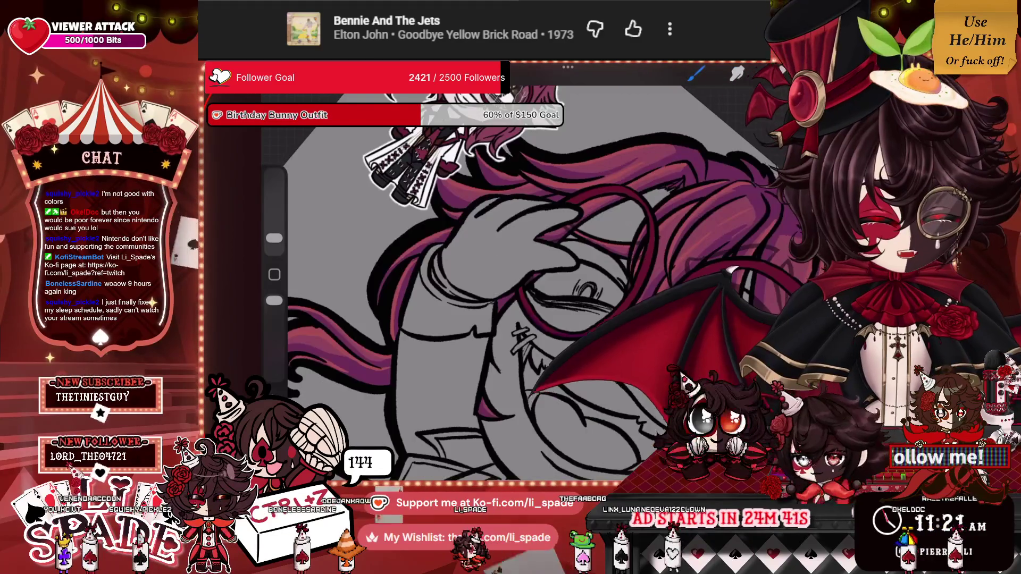
pyautogui.scroll(-1, 478, 266)
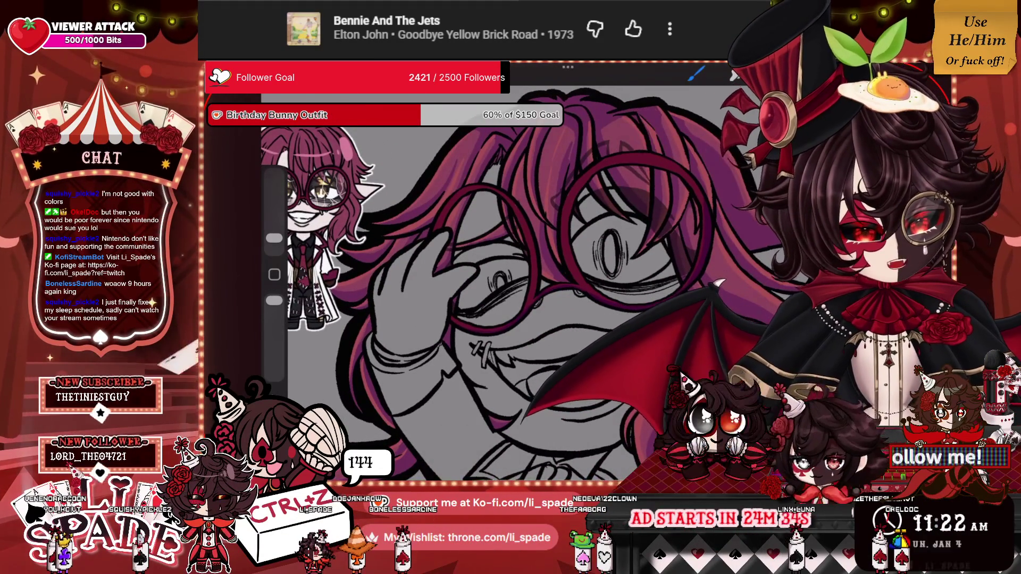
pyautogui.click(810, 74)
pyautogui.click(848, 74)
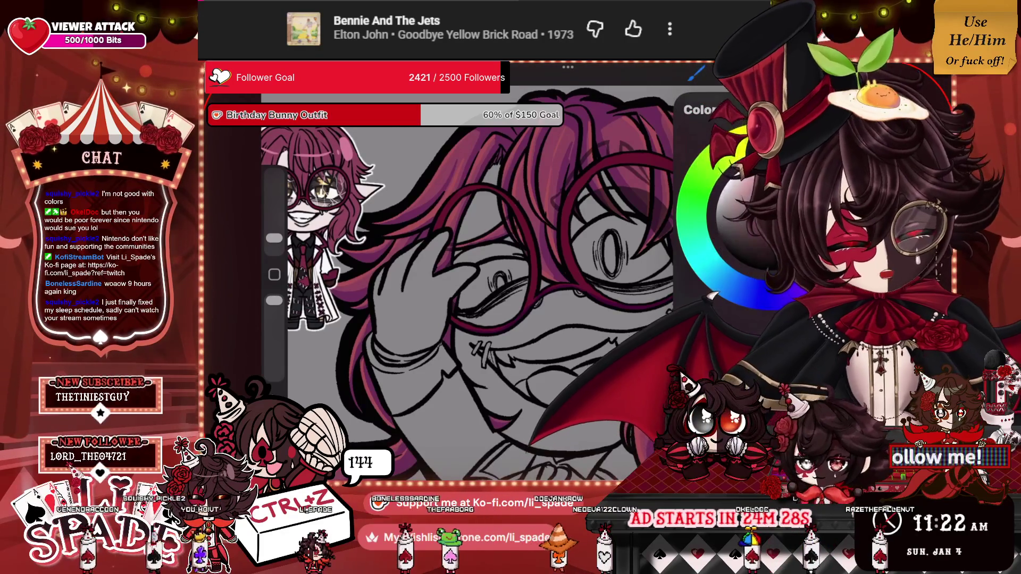
# Redraw the red line above the hand and add two lighter streaks on the purple hair band.
pyautogui.scroll(3, 457, 265)
pyautogui.moveTo(490, 234)
pyautogui.mouseDown()
pyautogui.moveTo(490, 207)
pyautogui.moveTo(526, 154)
pyautogui.moveTo(577, 151)
pyautogui.moveTo(502, 171)
pyautogui.mouseUp()
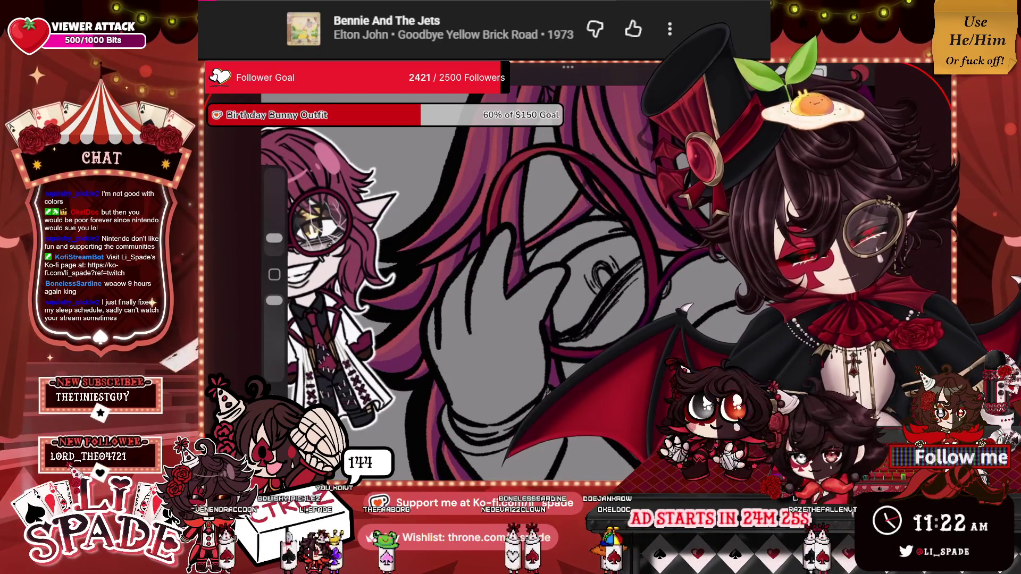
pyautogui.scroll(3, 457, 265)
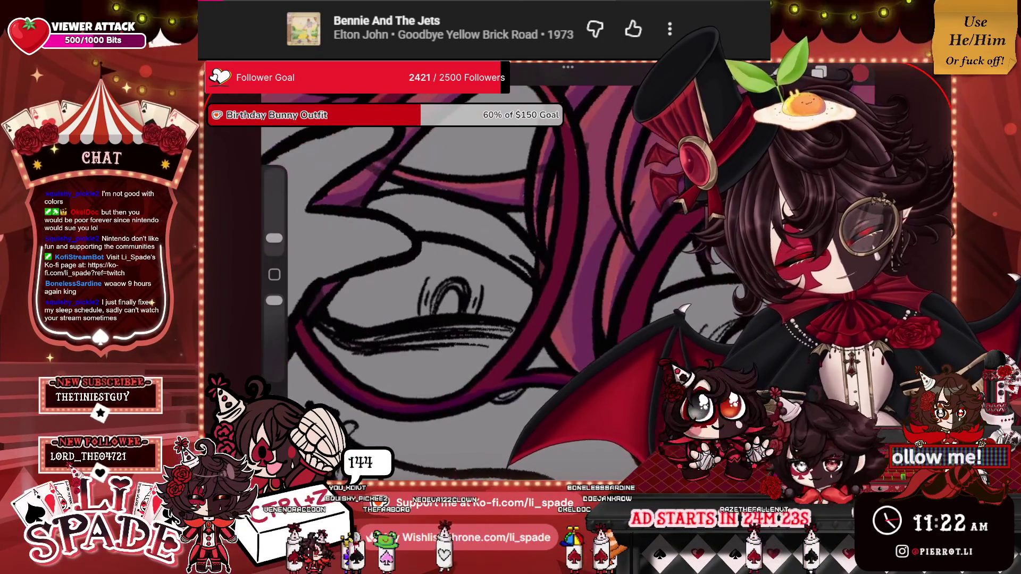
pyautogui.moveTo(569, 268); pyautogui.dragTo(569, 125)
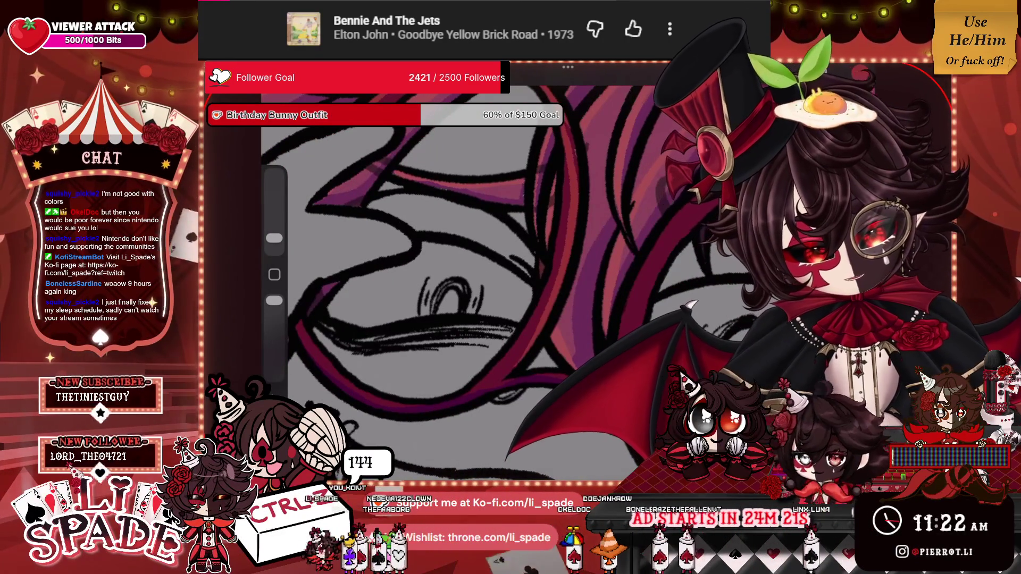
pyautogui.moveTo(573, 191); pyautogui.dragTo(571, 125)
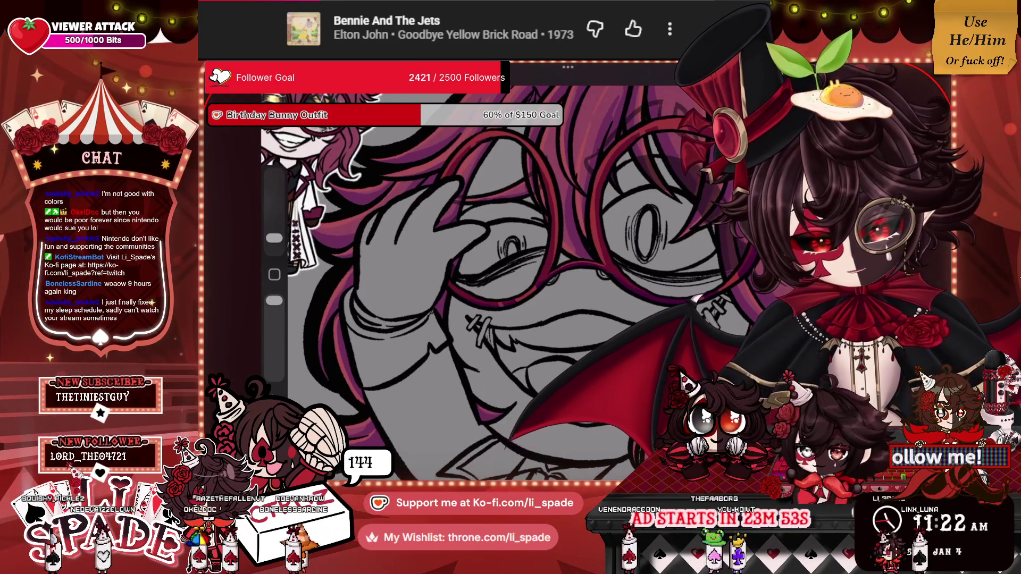
pyautogui.scroll(-10, 532, 266)
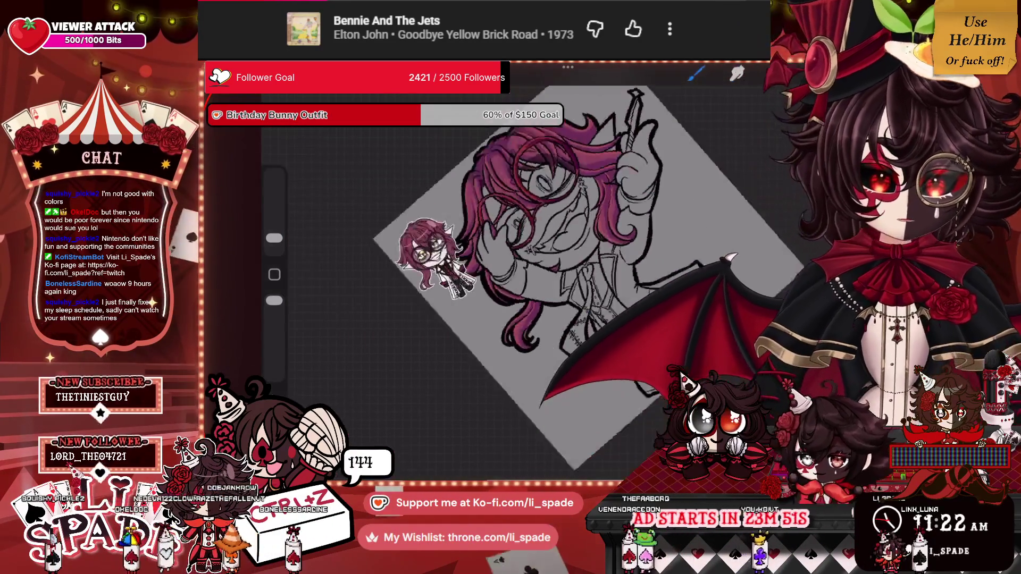
pyautogui.scroll(10, 585, 256)
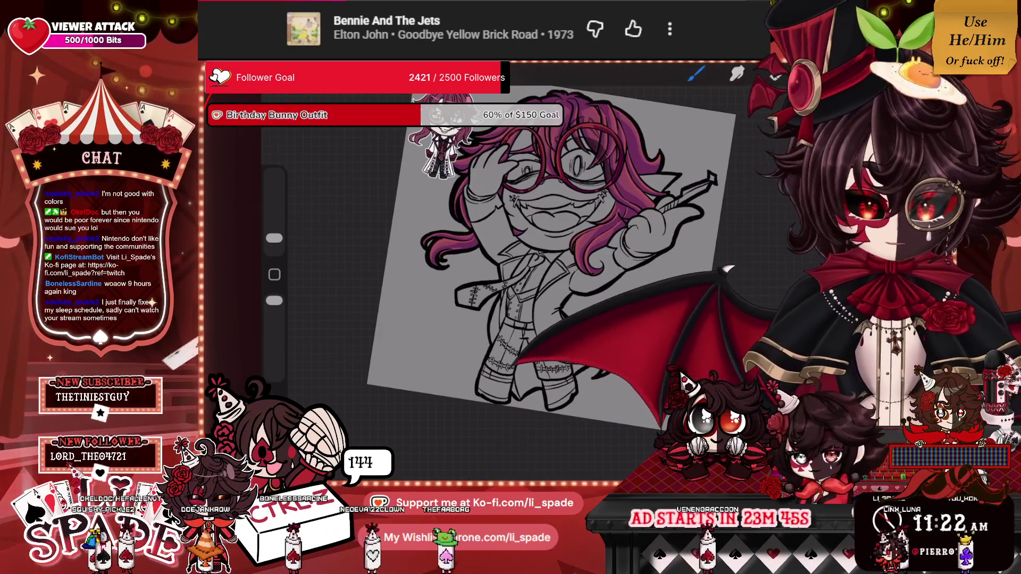
pyautogui.scroll(5, 532, 265)
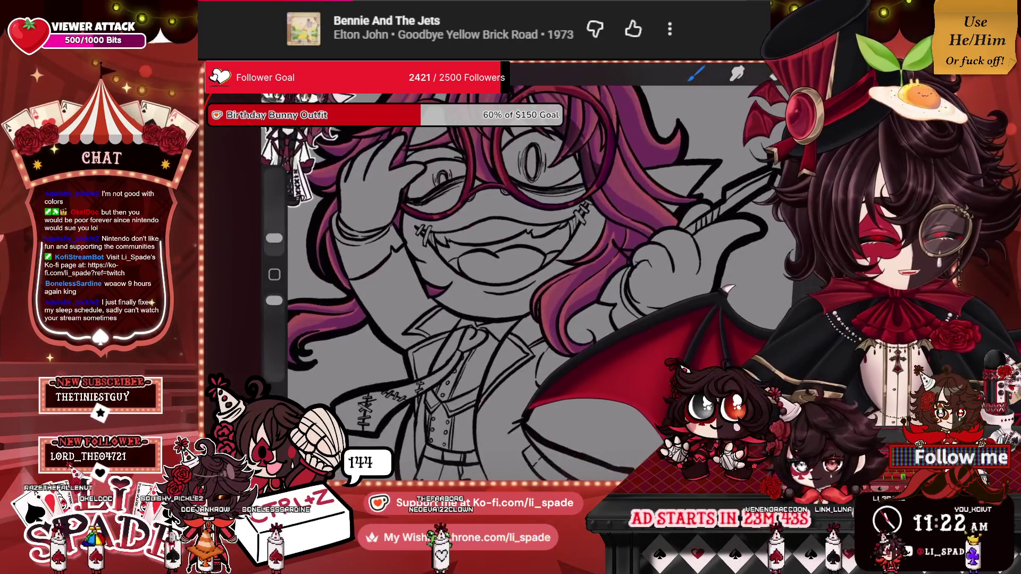
pyautogui.scroll(-3, 531, 266)
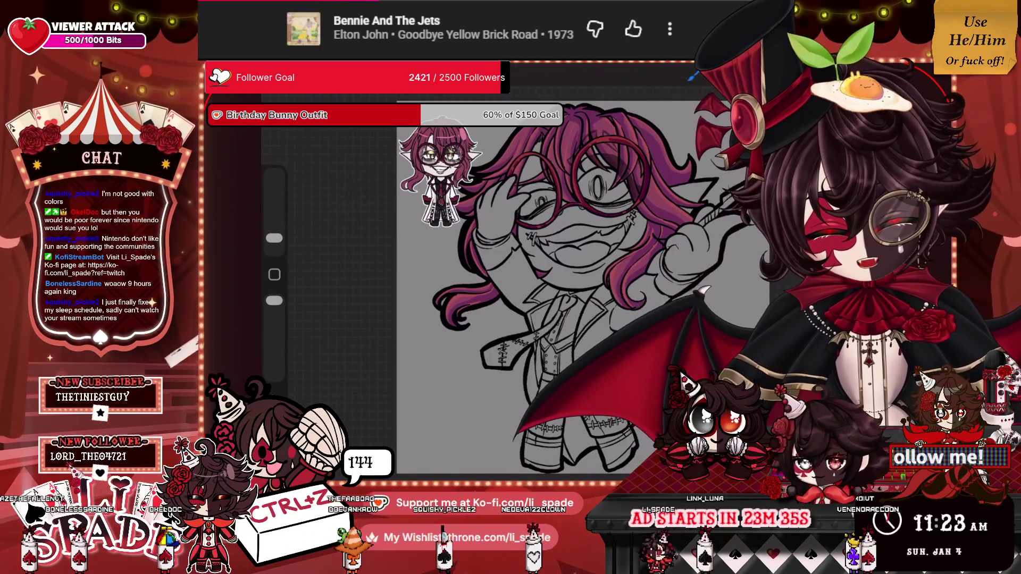
pyautogui.scroll(2, 532, 266)
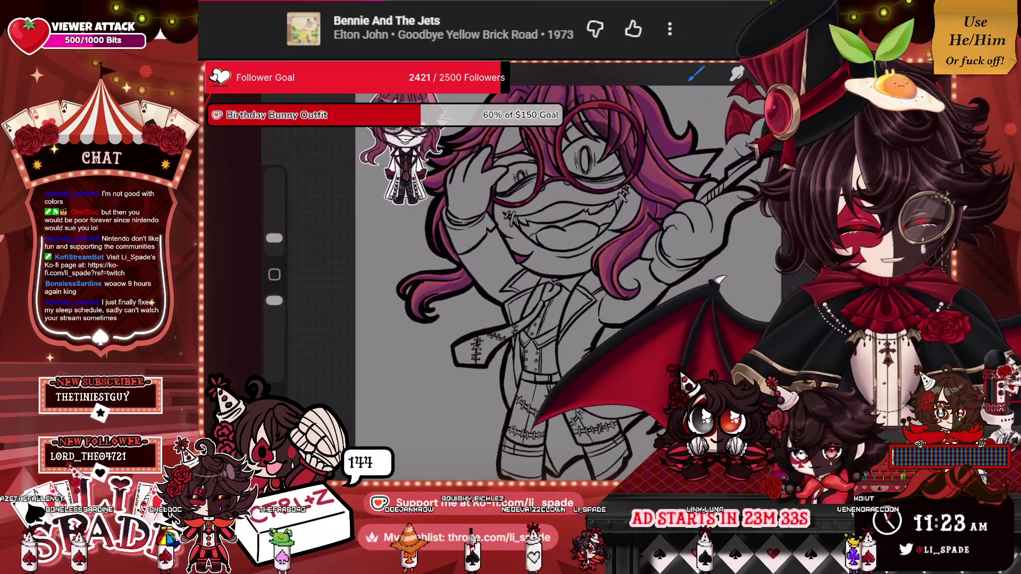
pyautogui.scroll(1, 510, 265)
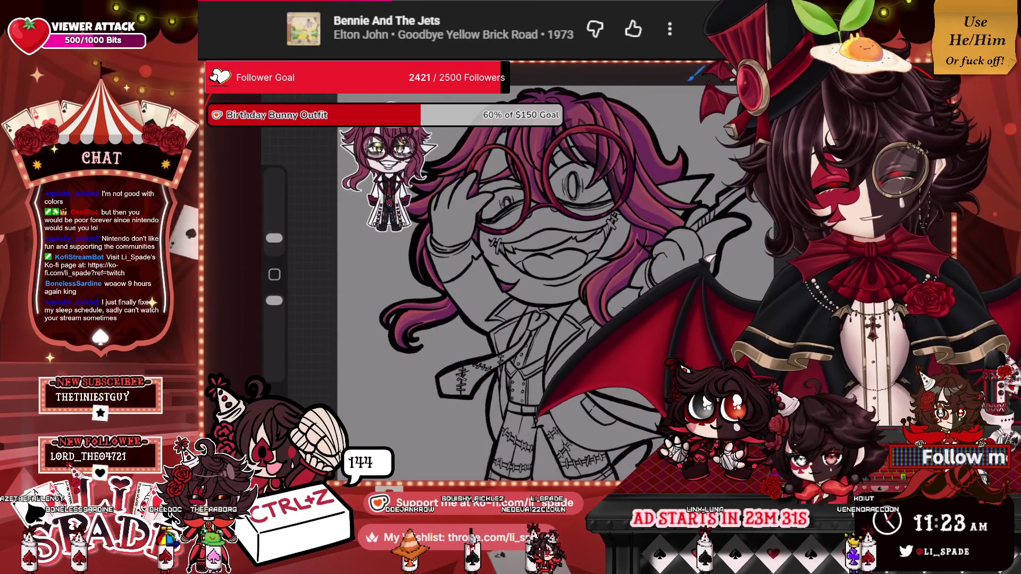
pyautogui.press('l')
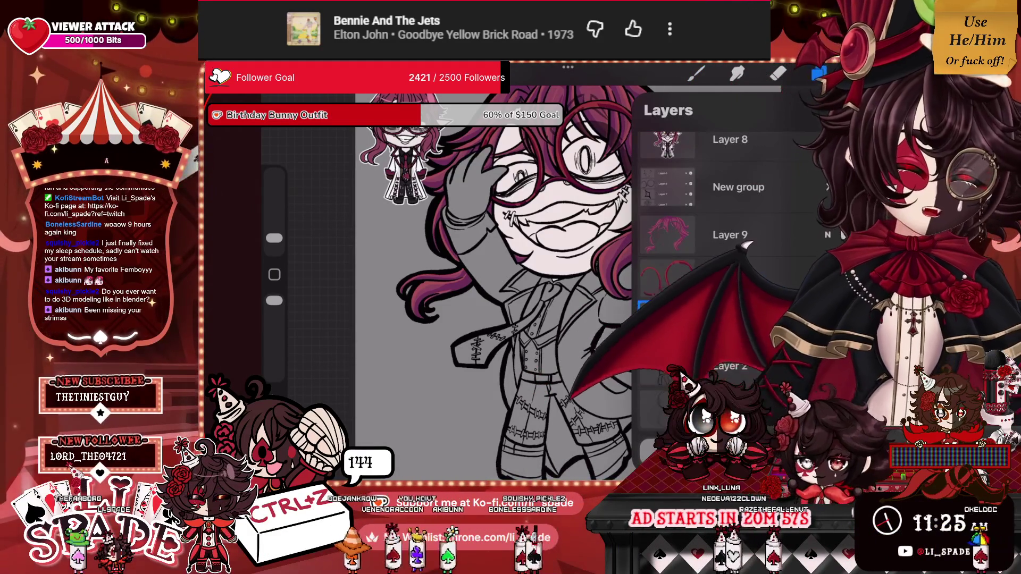
# Open Layer 12's options and sample a colour from the left eye.
pyautogui.click(667, 322)
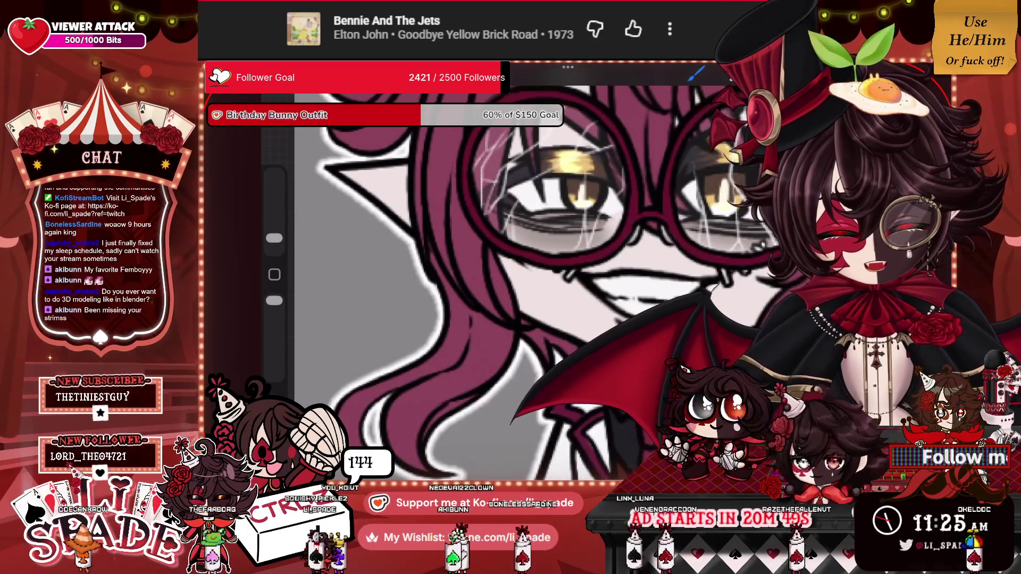
pyautogui.moveTo(563, 218); pyautogui.dragTo(589, 201)
pyautogui.scroll(-5, 510, 265)
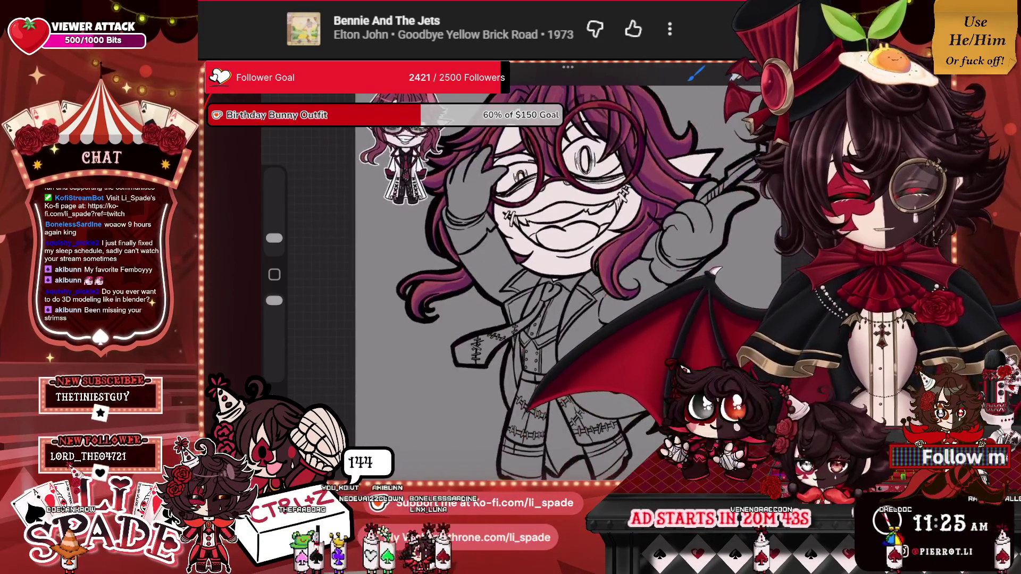
pyautogui.scroll(5, 511, 266)
pyautogui.scroll(3, 473, 263)
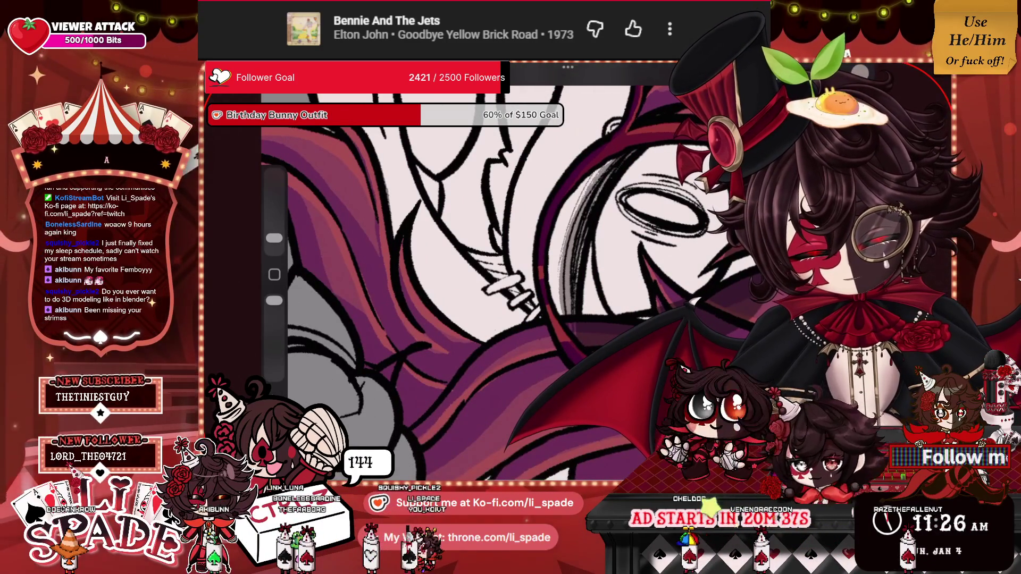
pyautogui.scroll(-3, 478, 266)
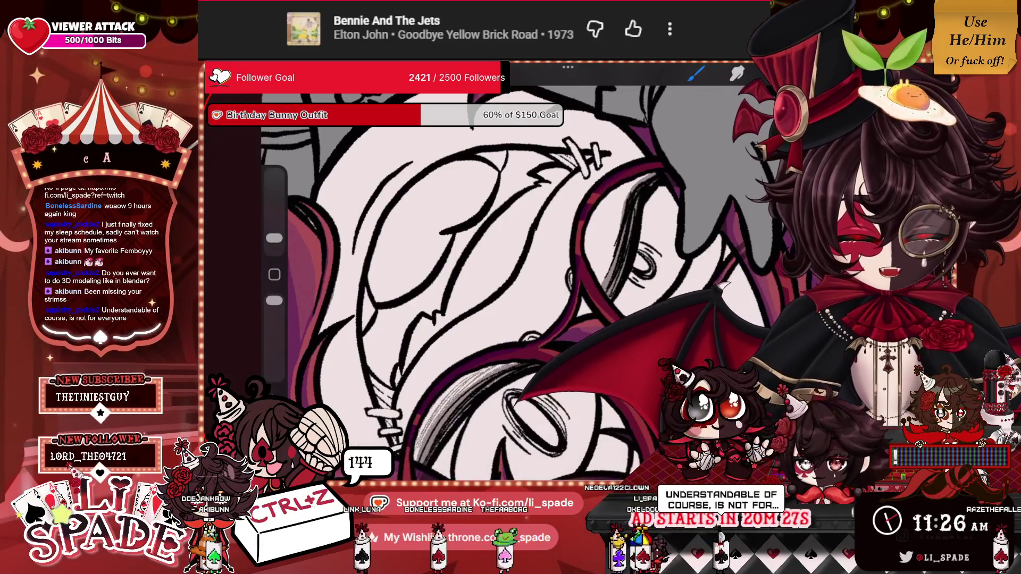
# Draw six dark hatch shading strokes on the face near the glasses.
pyautogui.moveTo(612, 218); pyautogui.dragTo(606, 277)
pyautogui.moveTo(624, 194); pyautogui.dragTo(604, 276)
pyautogui.moveTo(613, 227)
pyautogui.mouseDown()
pyautogui.moveTo(603, 281)
pyautogui.moveTo(606, 270)
pyautogui.moveTo(595, 276)
pyautogui.mouseUp()
pyautogui.moveTo(617, 201); pyautogui.dragTo(596, 267)
pyautogui.moveTo(627, 185); pyautogui.dragTo(605, 223)
pyautogui.moveTo(606, 226); pyautogui.dragTo(595, 256)
pyautogui.scroll(-5, 510, 265)
pyautogui.scroll(5, 510, 265)
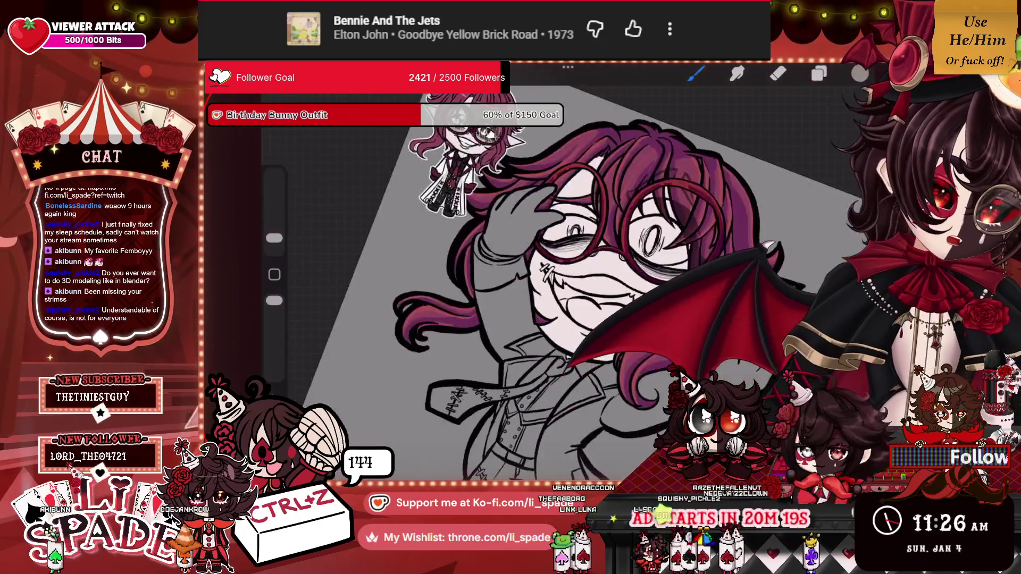
pyautogui.scroll(3, 510, 266)
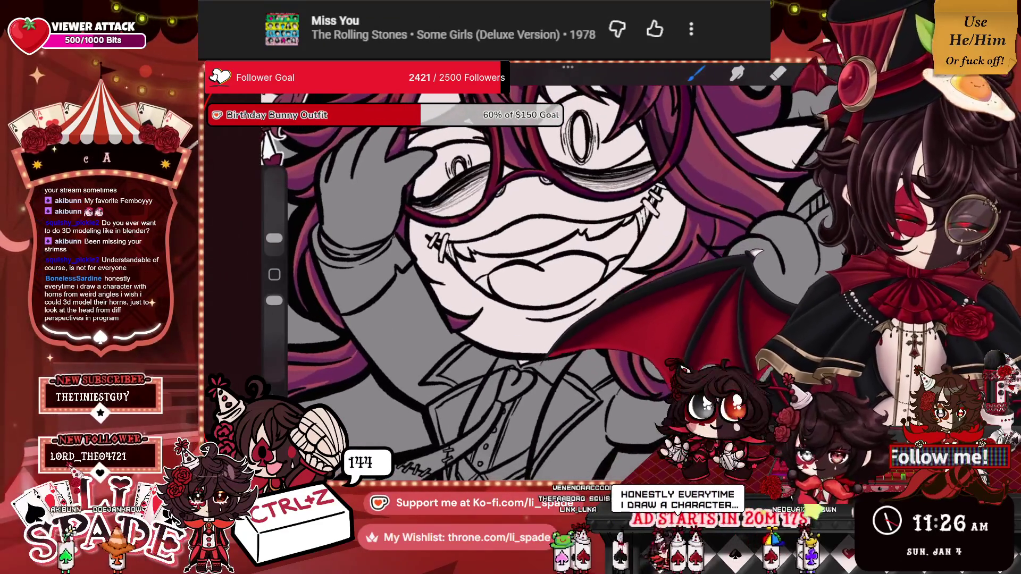
# Turn Layer 13 into a clipping mask over the layer beneath it.
pyautogui.click(816, 73)
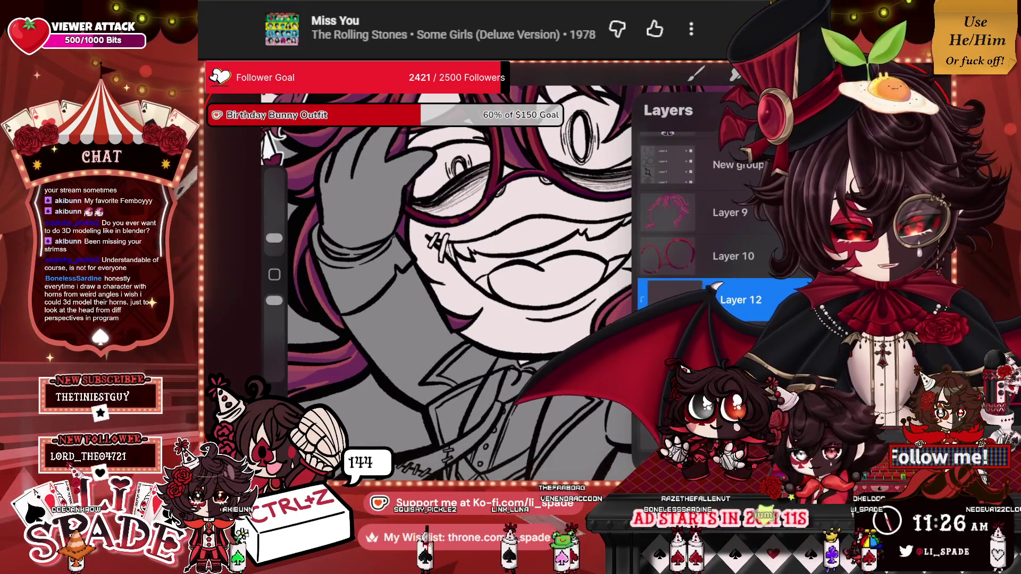
pyautogui.click(666, 299)
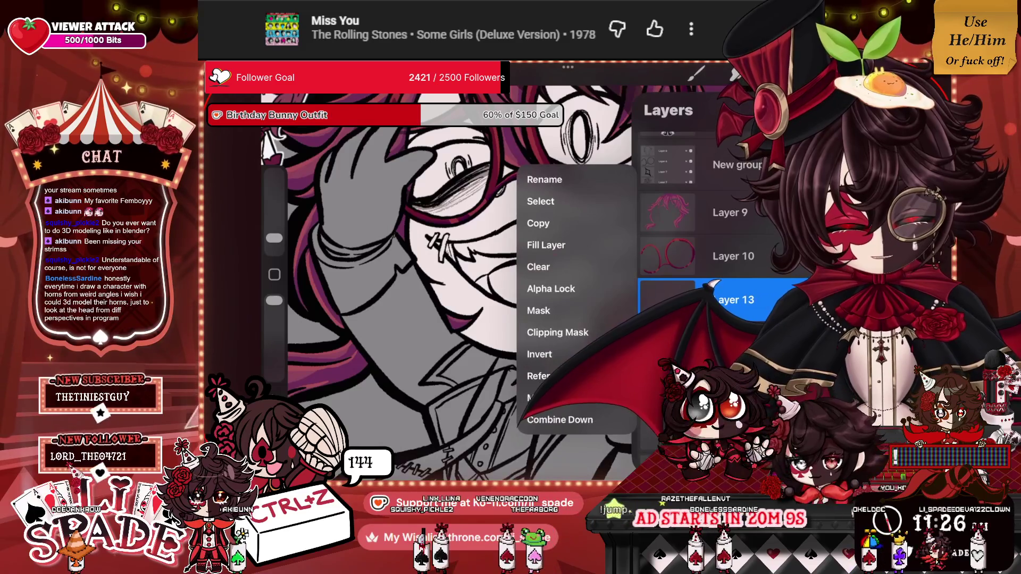
pyautogui.click(619, 333)
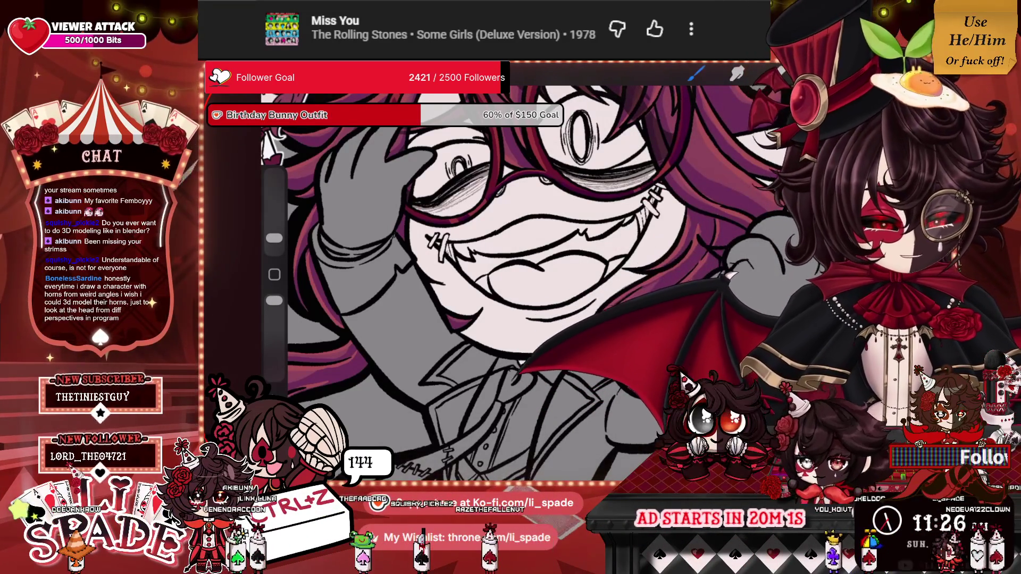
# Pick a new paint colour from the colour picker and return to painting.
pyautogui.click(816, 73)
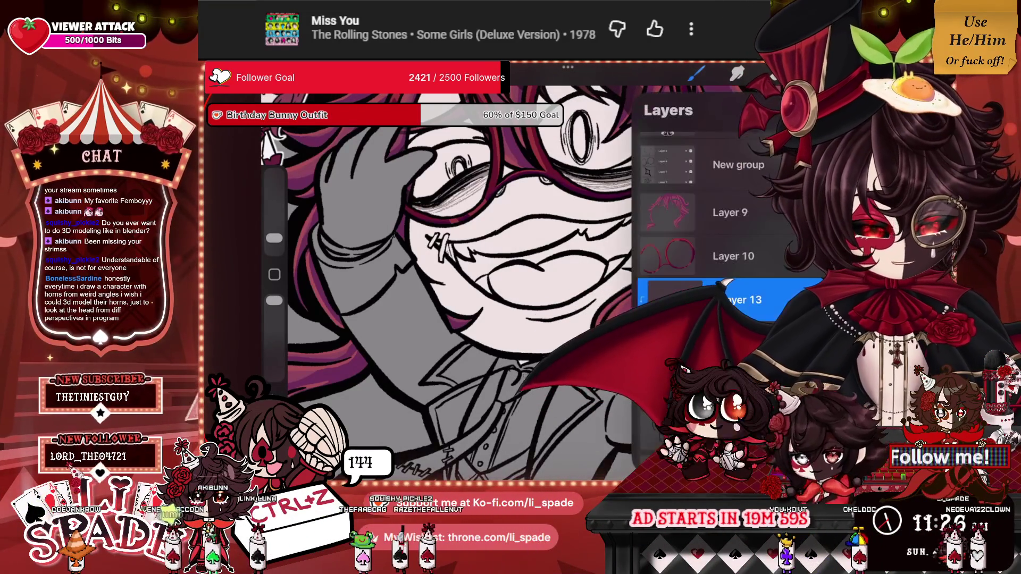
pyautogui.click(832, 73)
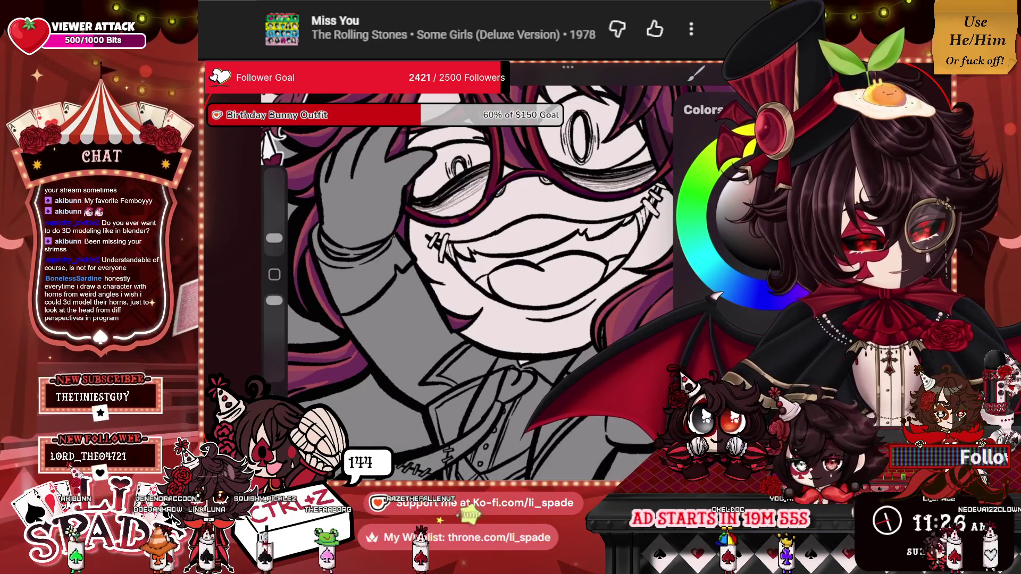
pyautogui.click(697, 75)
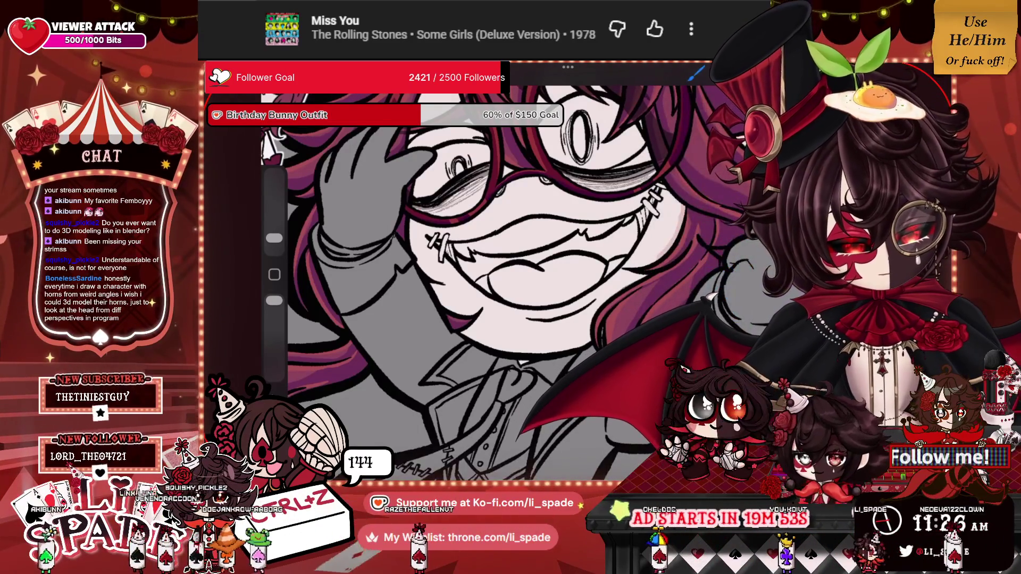
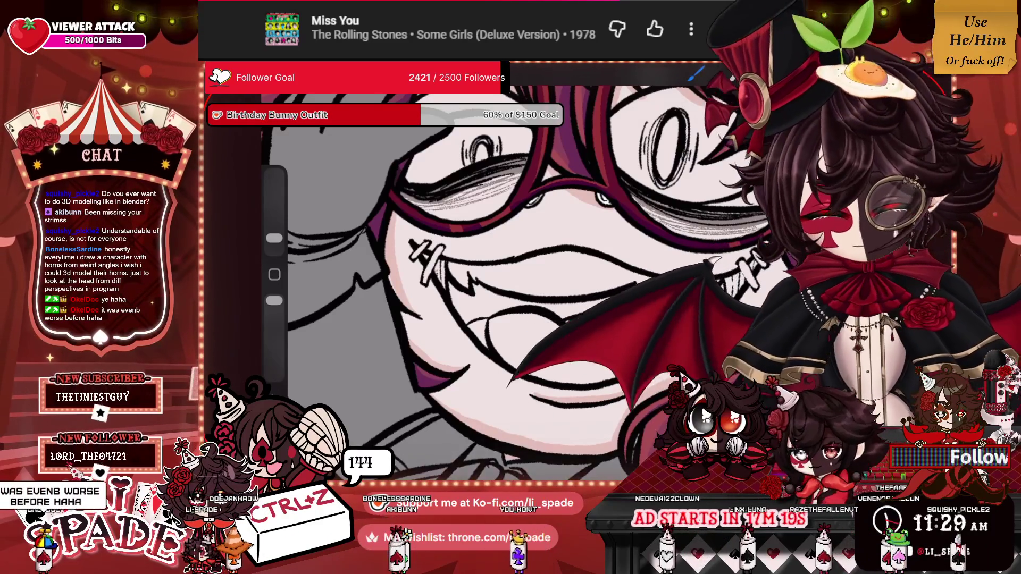
# Zoom around the canvas and briefly show, then hide, the layer list.
pyautogui.scroll(-2, 479, 266)
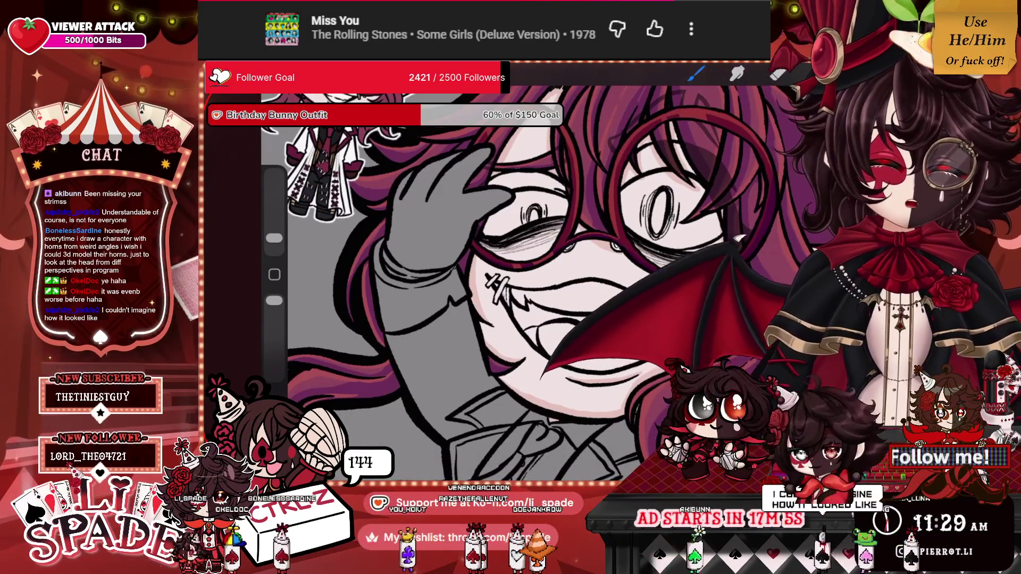
pyautogui.scroll(5, 532, 266)
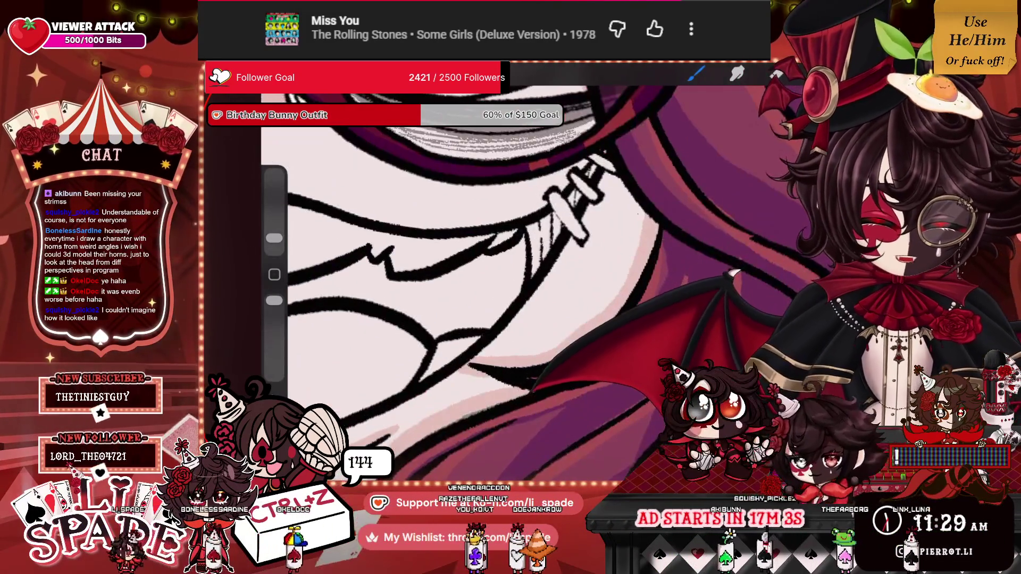
pyautogui.scroll(-5, 479, 265)
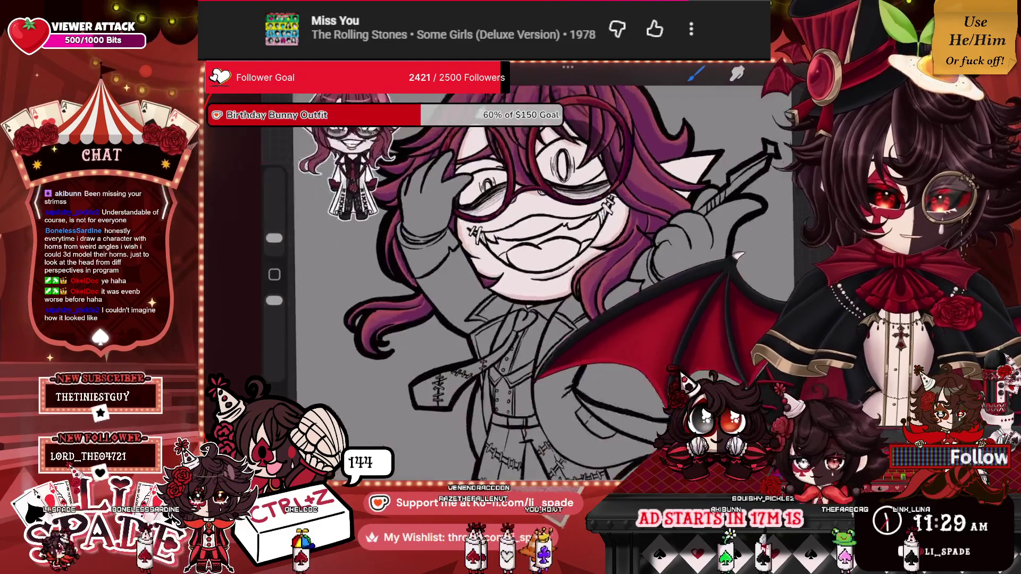
pyautogui.scroll(5, 478, 266)
pyautogui.press('l')
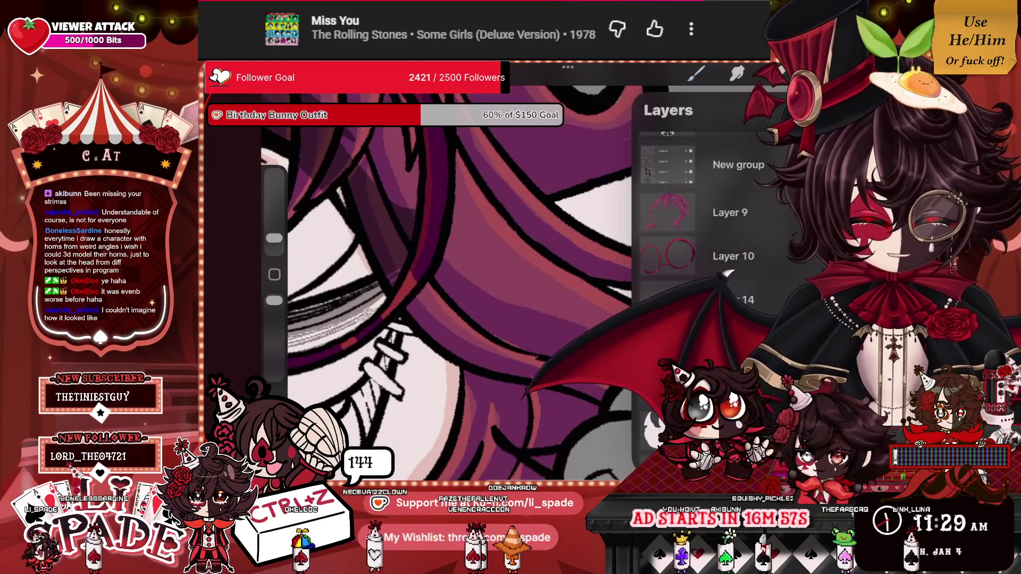
pyautogui.press('b')
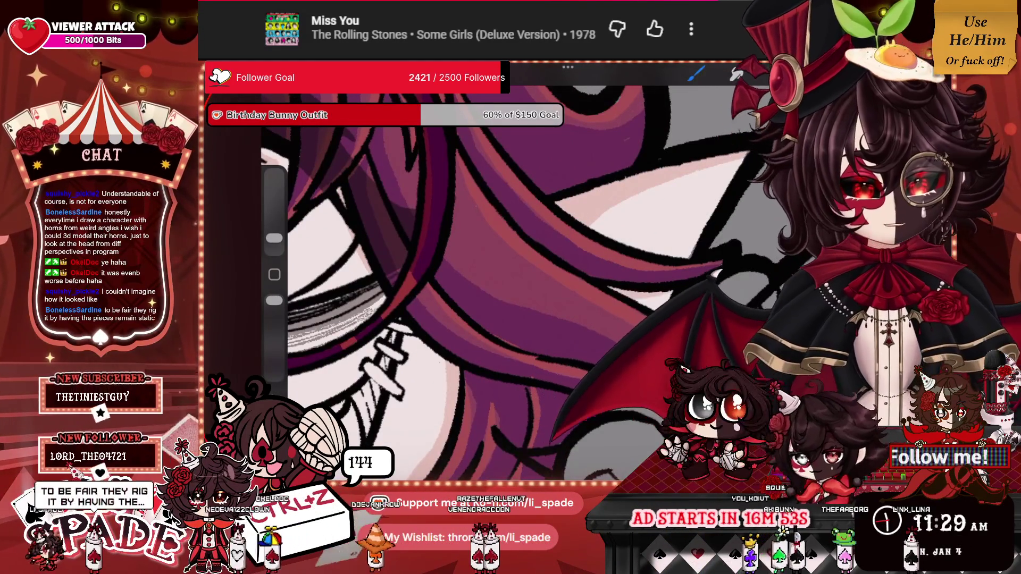
pyautogui.scroll(-3, 487, 282)
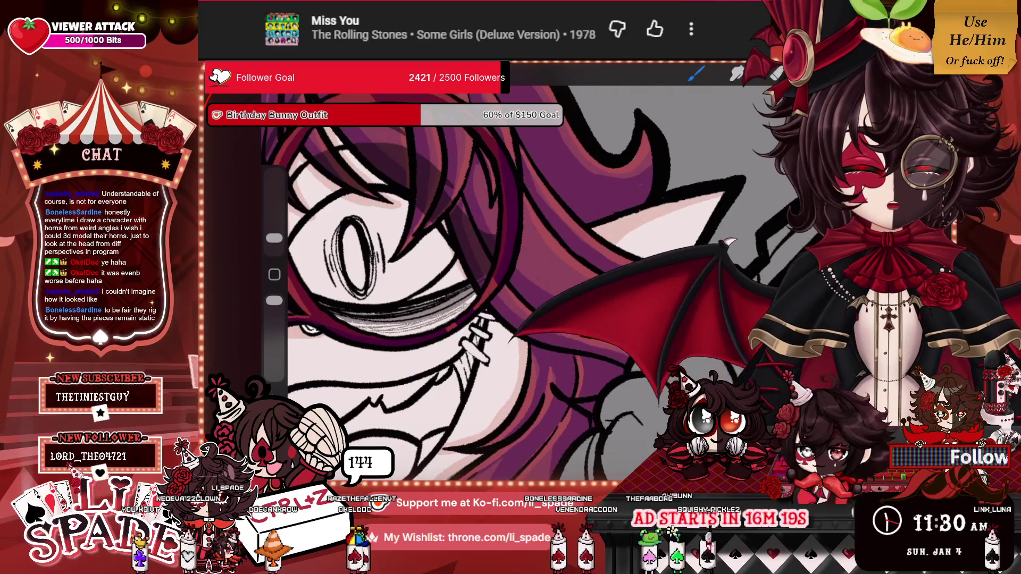
# Zoom in on the character's eye and glasses, then bring up the Layers panel.
pyautogui.moveTo(351, 250); pyautogui.dragTo(436, 255)
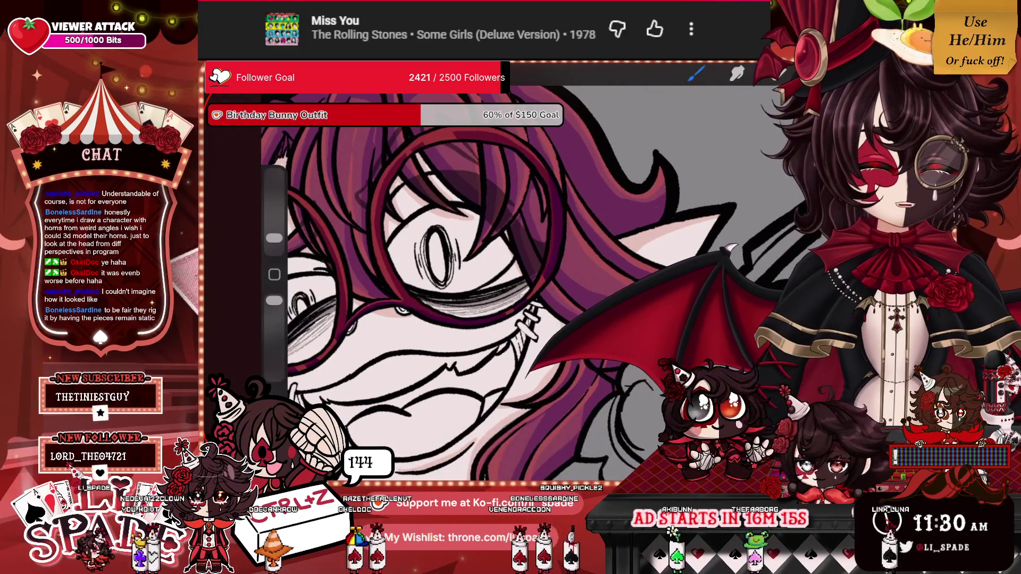
pyautogui.moveTo(436, 255)
pyautogui.mouseDown()
pyautogui.moveTo(456, 194)
pyautogui.moveTo(546, 150)
pyautogui.moveTo(548, 168)
pyautogui.moveTo(544, 154)
pyautogui.mouseUp()
pyautogui.click(816, 75)
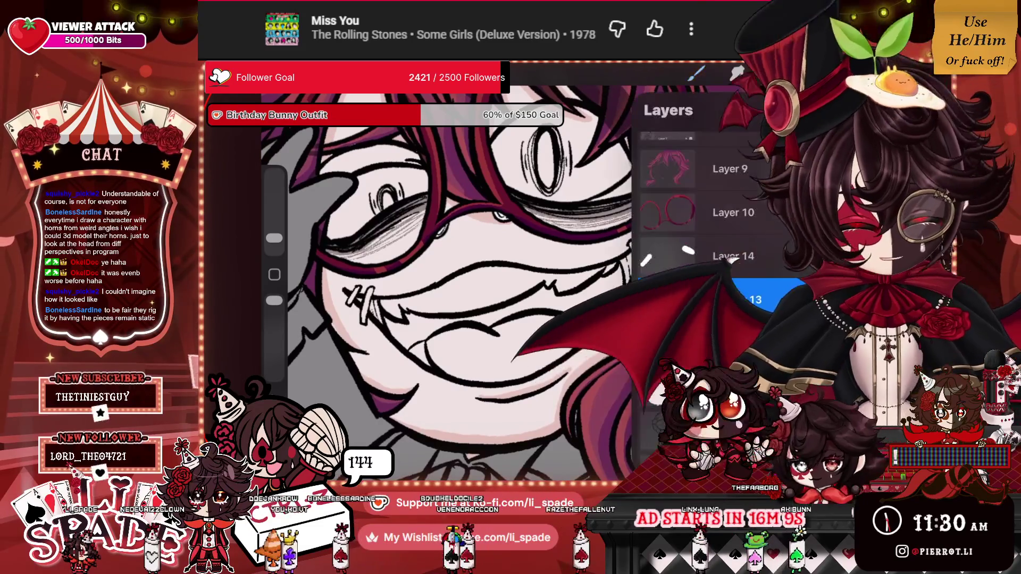
pyautogui.scroll(1, 692, 224)
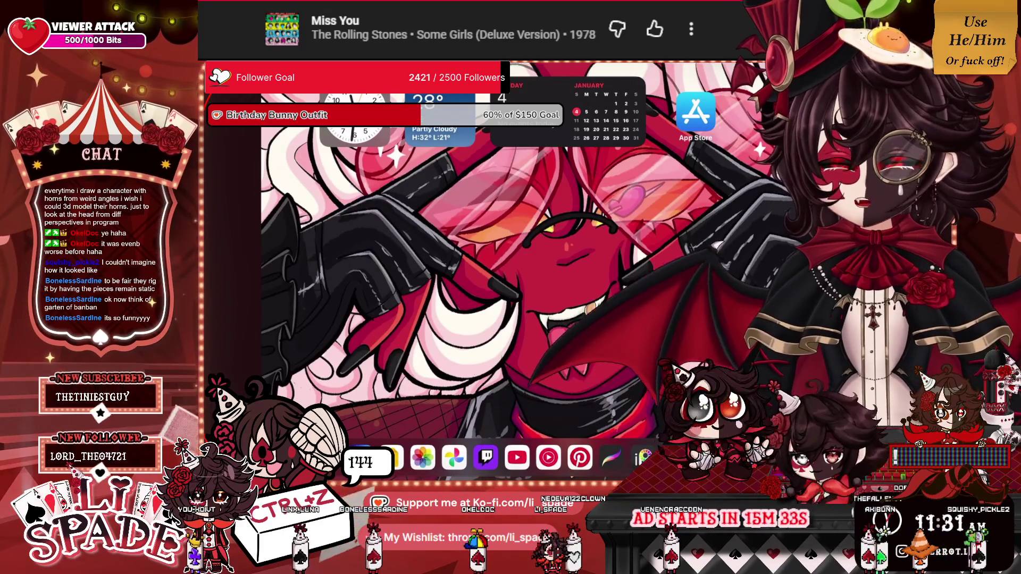
# Reopen Procreate from the home screen to return to the character canvas.
pyautogui.click(611, 457)
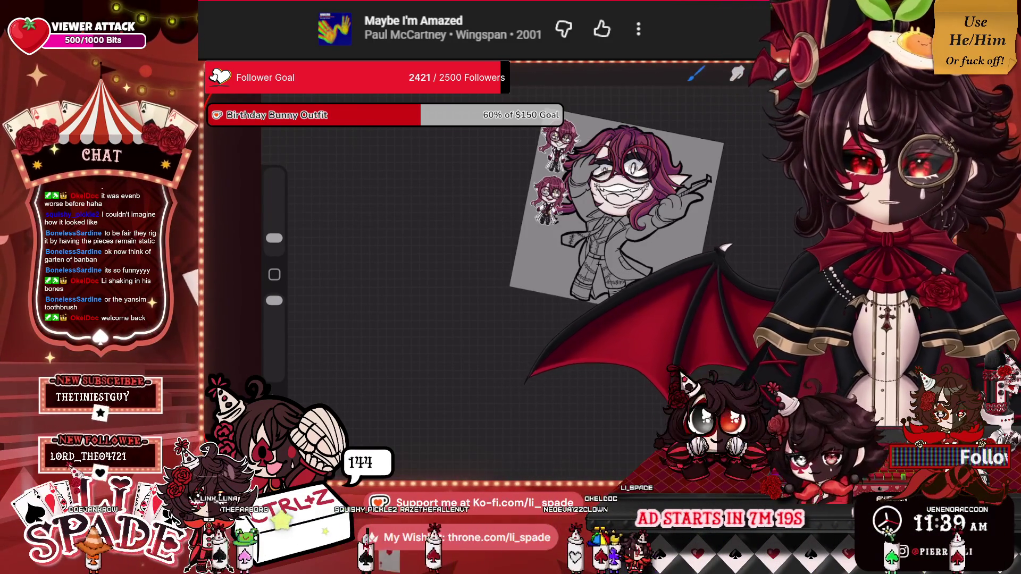
pyautogui.scroll(5, 590, 266)
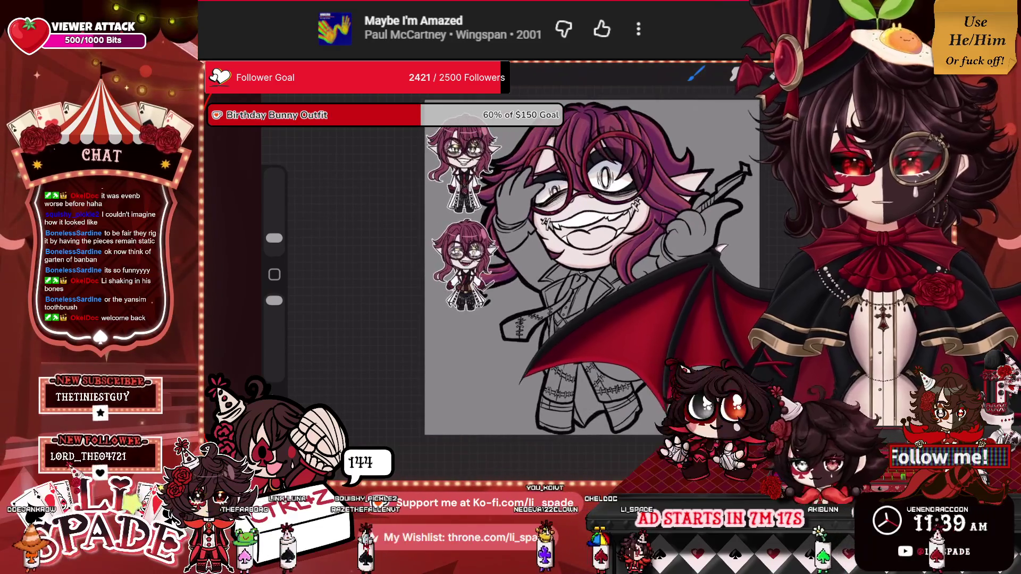
# Make the current layer a clipping mask on the layer below.
pyautogui.scroll(5, 585, 266)
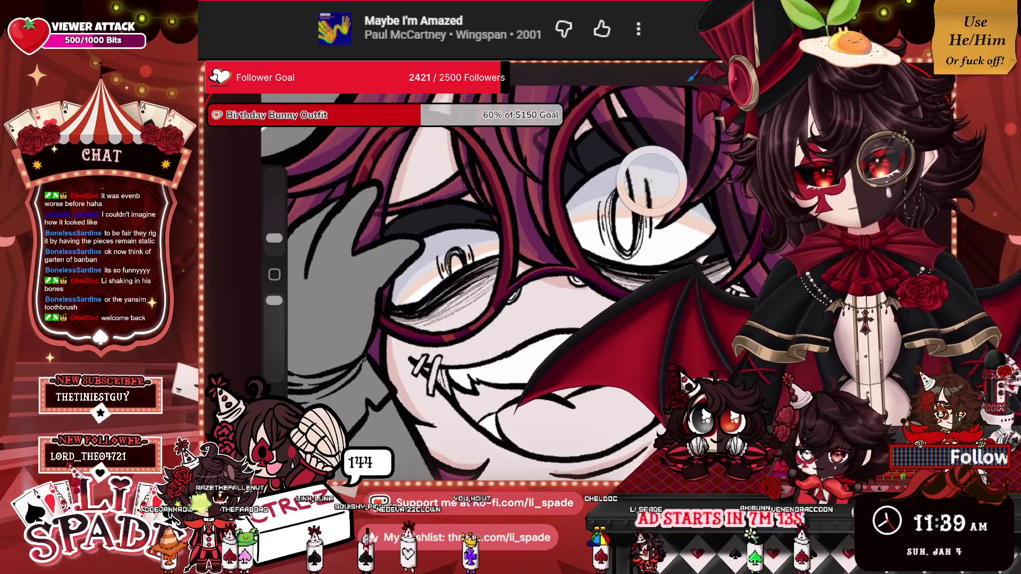
pyautogui.press('l')
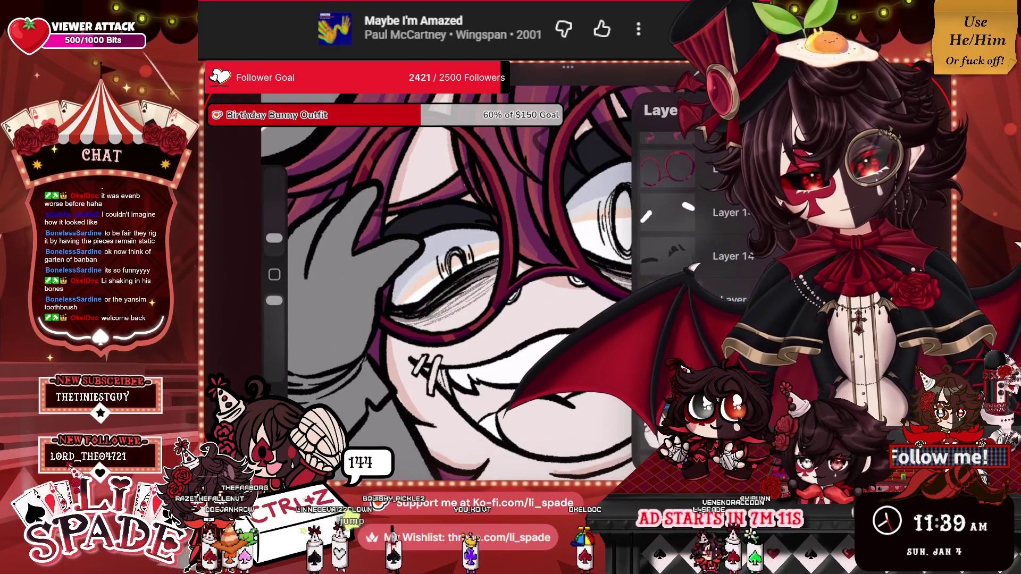
pyautogui.click(667, 213)
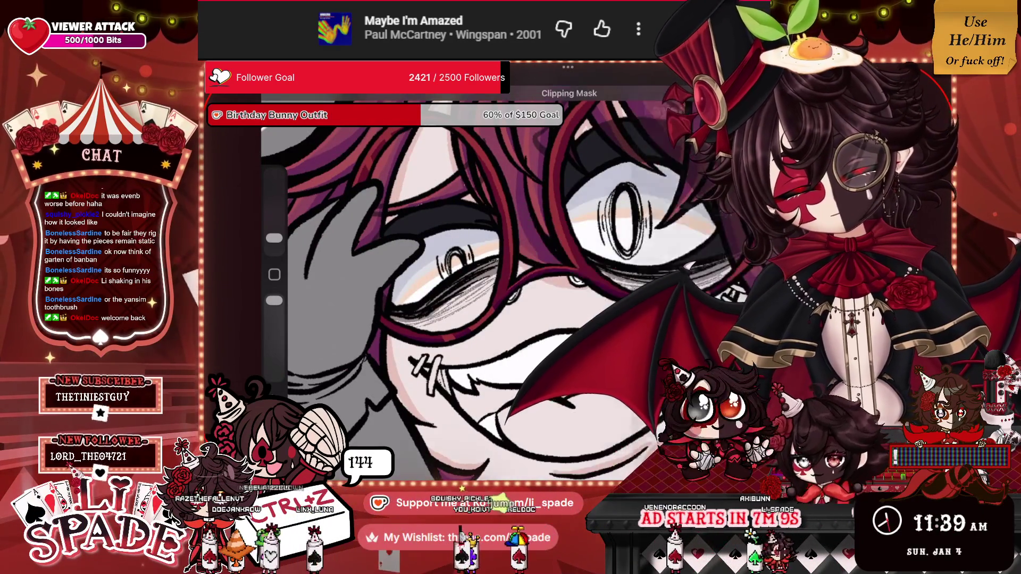
pyautogui.press('l')
pyautogui.scroll(3, 463, 266)
# Add a dark stroke on the teeth and light grey shading by the mouth.
pyautogui.moveTo(521, 250)
pyautogui.mouseDown()
pyautogui.moveTo(535, 277)
pyautogui.moveTo(558, 281)
pyautogui.mouseUp()
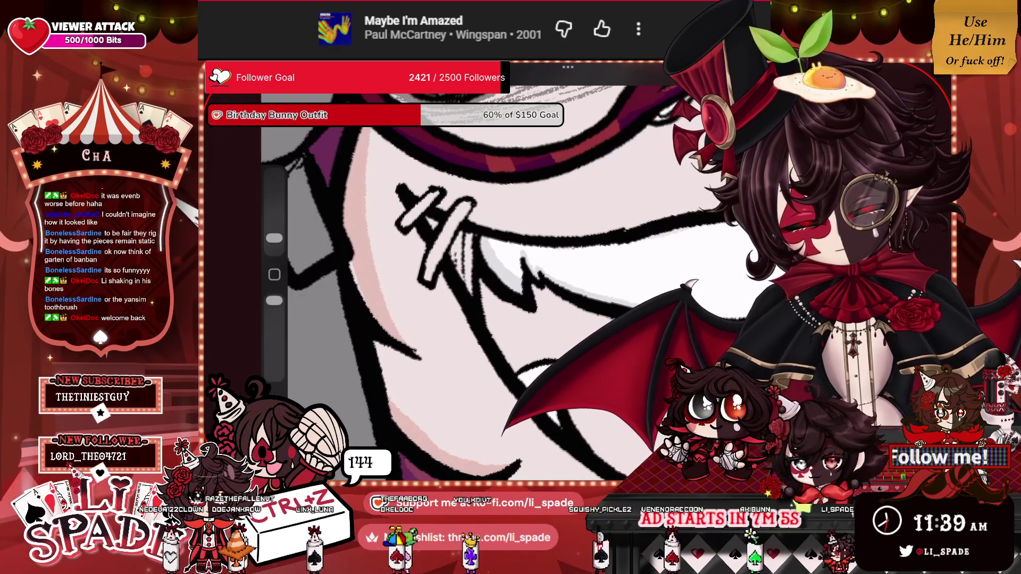
pyautogui.scroll(-2, 462, 263)
pyautogui.moveTo(644, 213)
pyautogui.mouseDown()
pyautogui.moveTo(627, 229)
pyautogui.moveTo(656, 223)
pyautogui.mouseUp()
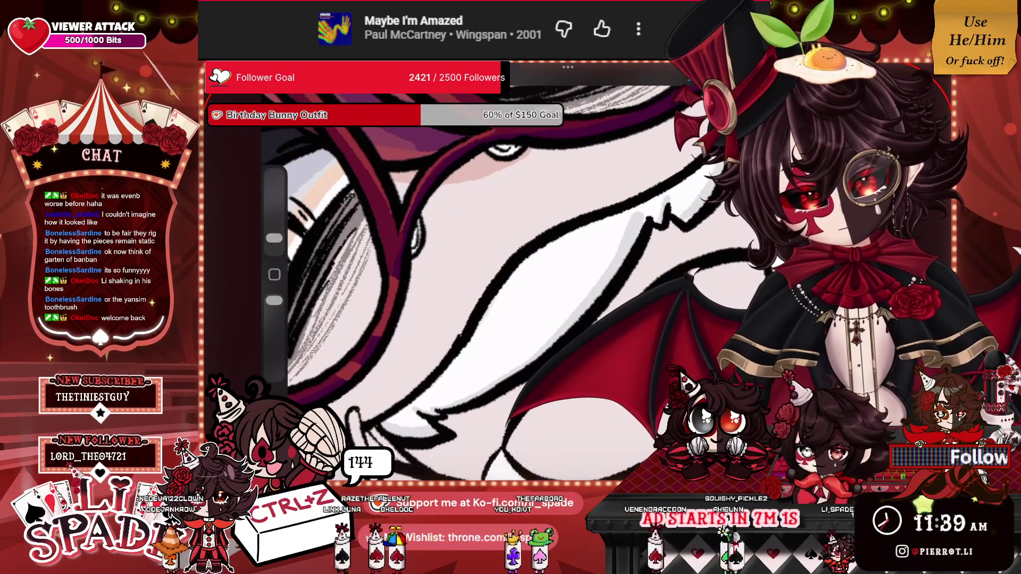
pyautogui.scroll(2, 462, 282)
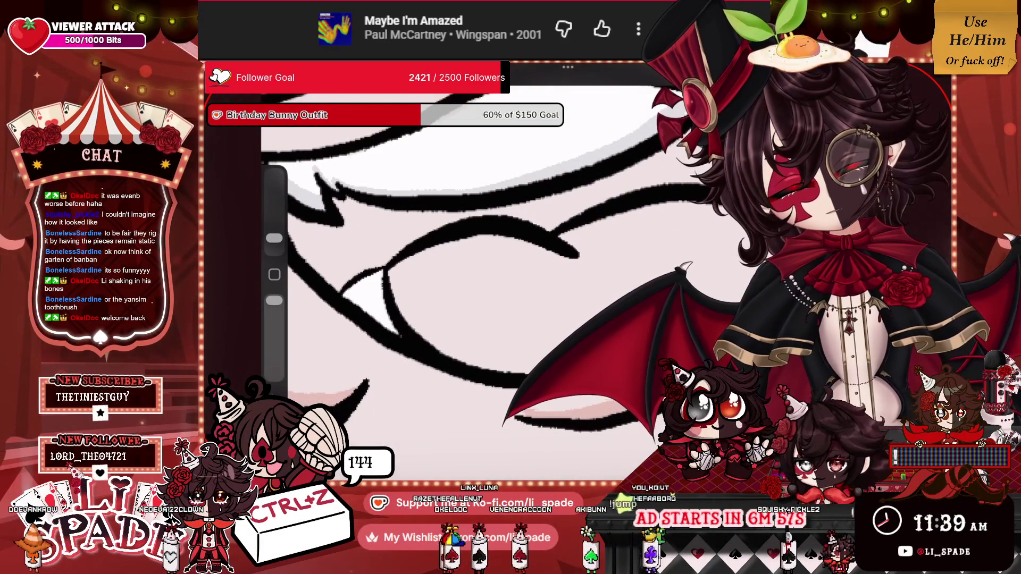
pyautogui.scroll(-2, 462, 282)
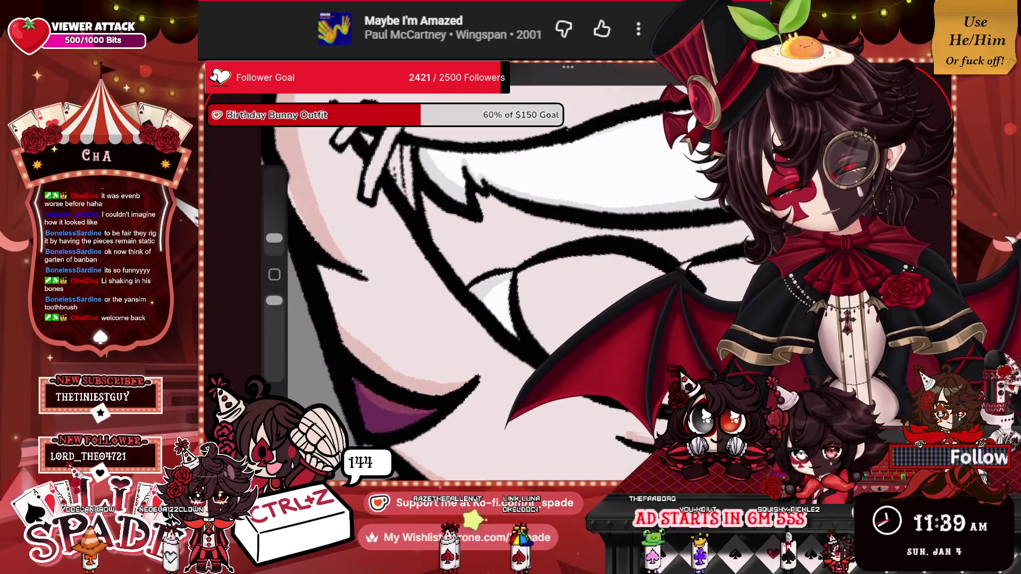
pyautogui.scroll(-3, 463, 263)
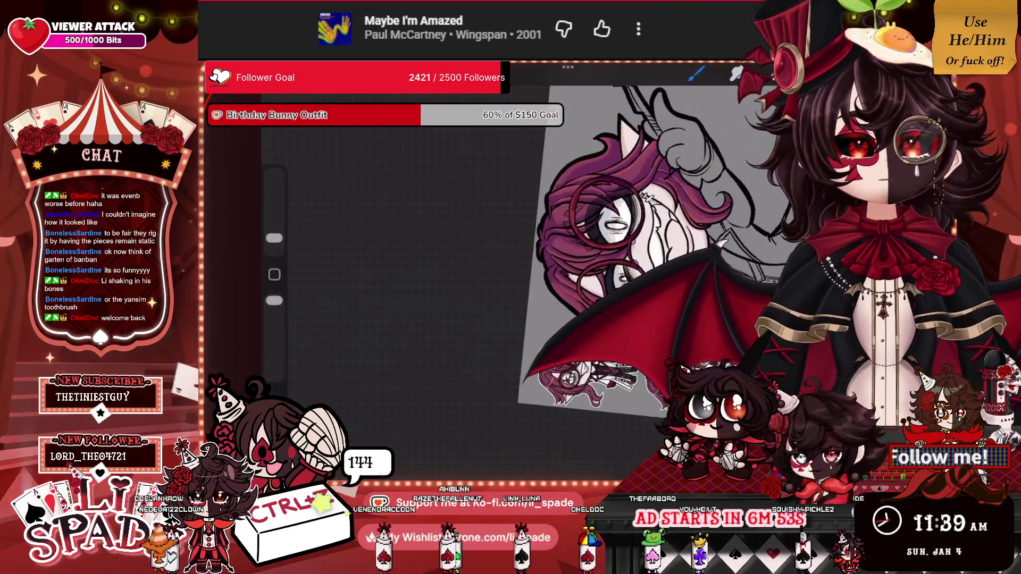
pyautogui.scroll(3, 531, 276)
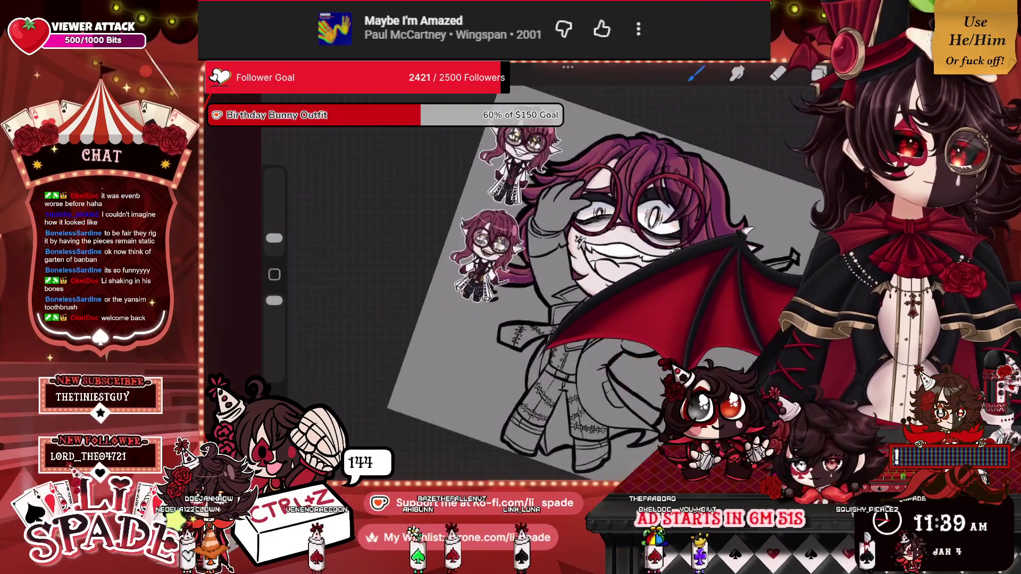
pyautogui.scroll(3, 532, 277)
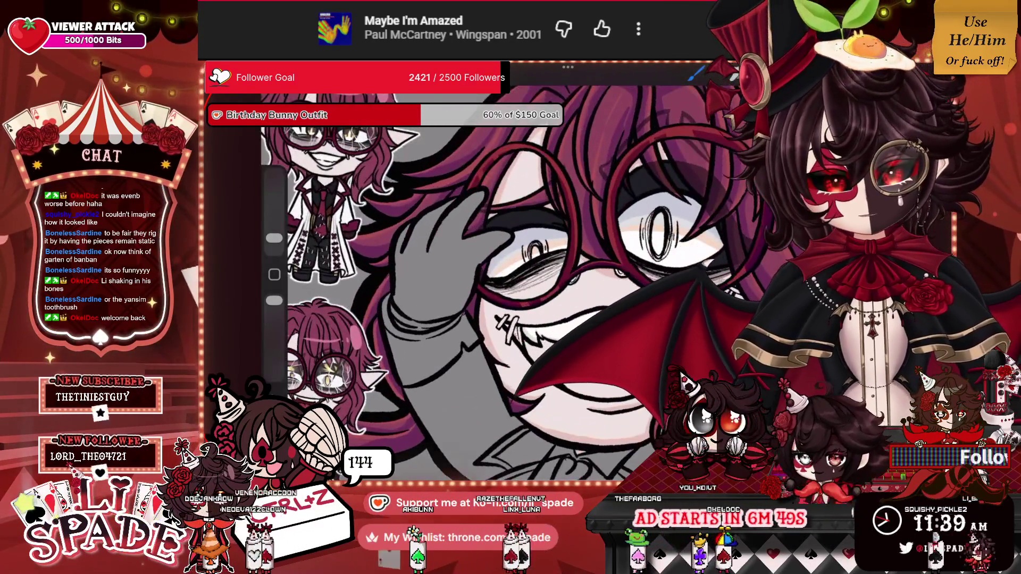
# Check the layer list again and zoom around the glasses and eyes.
pyautogui.press('l')
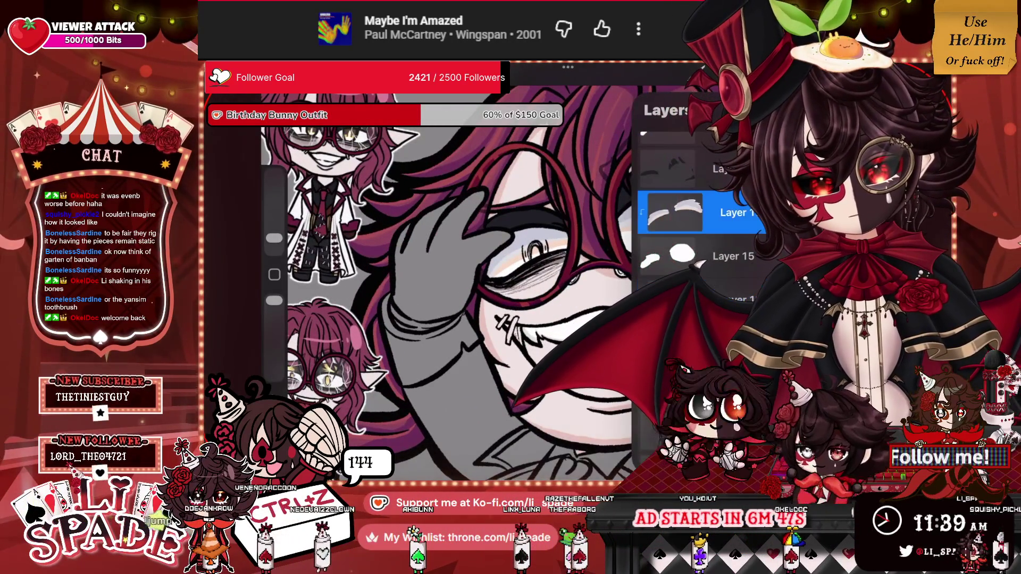
pyautogui.click(733, 213)
pyautogui.press('l')
pyautogui.scroll(-5, 463, 266)
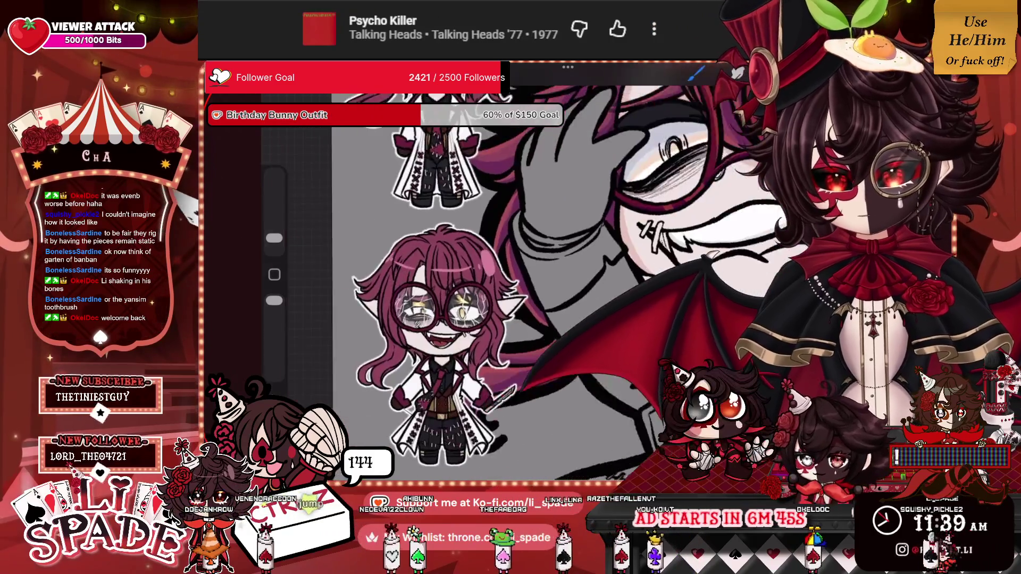
pyautogui.scroll(10, 462, 266)
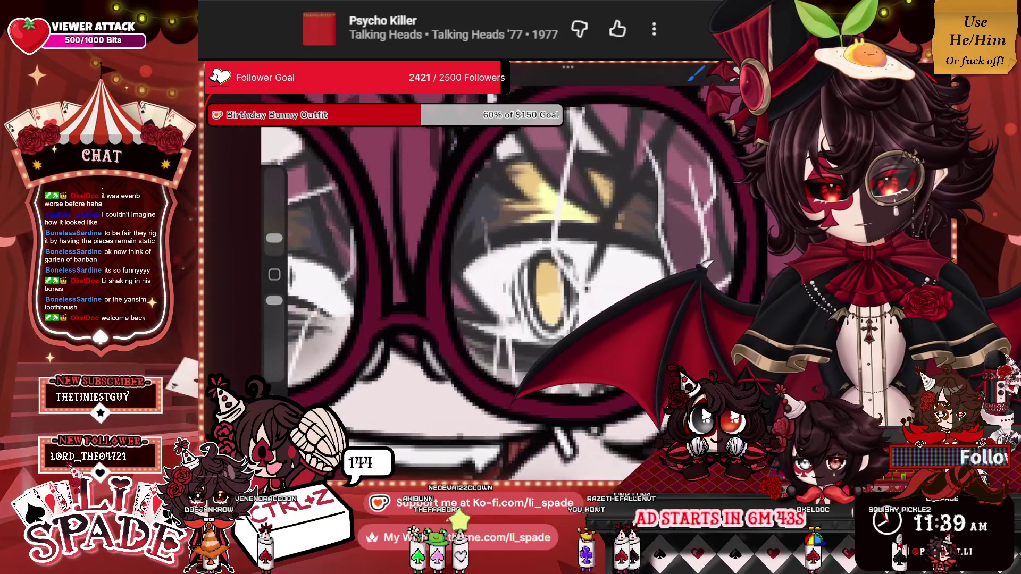
pyautogui.scroll(-5, 463, 266)
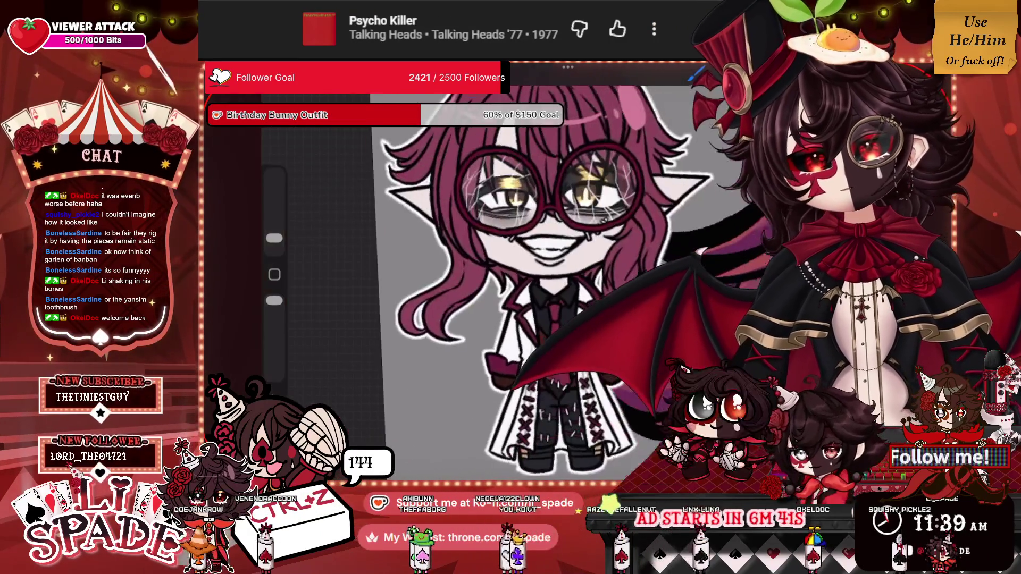
pyautogui.scroll(5, 587, 186)
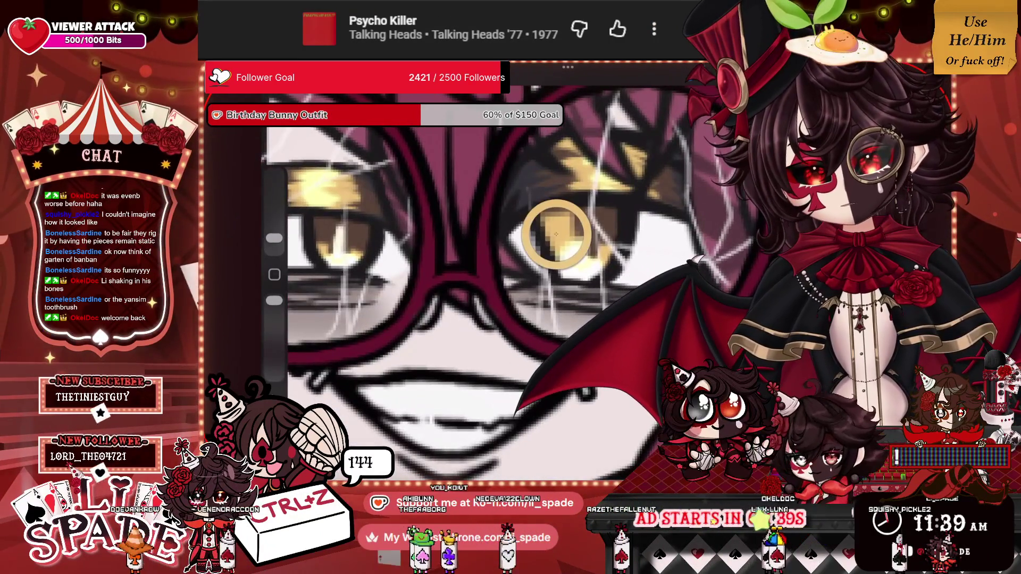
pyautogui.scroll(-2, 463, 266)
pyautogui.scroll(-2, 462, 266)
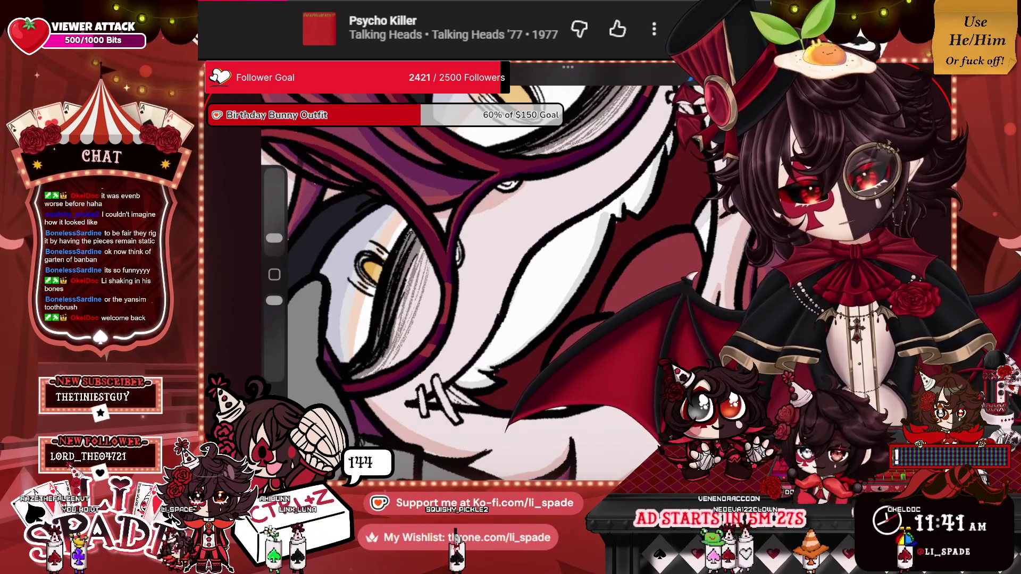
# Make the brush slightly larger and zoom around the mouth and collar.
pyautogui.press(']')
pyautogui.press('[')
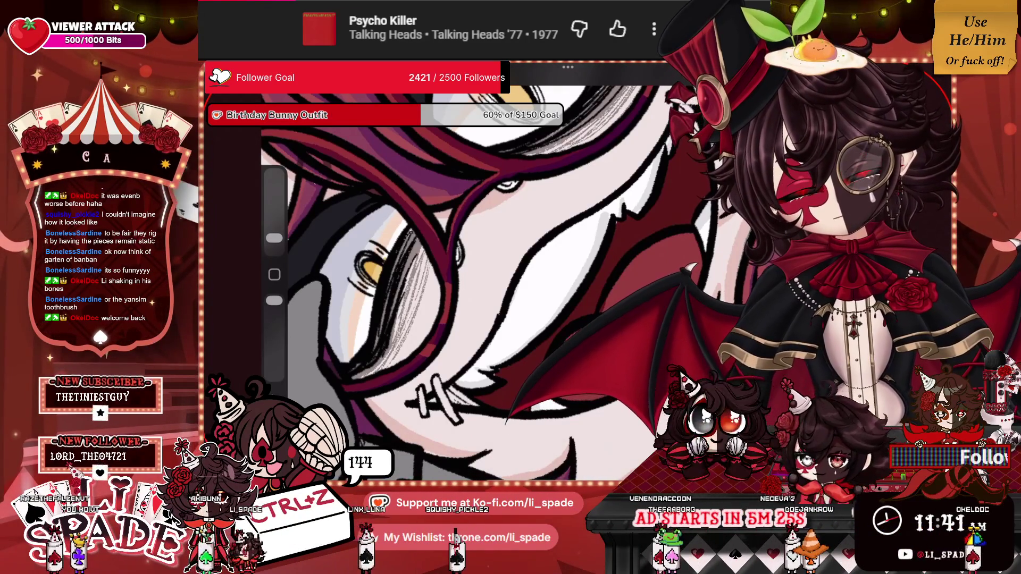
pyautogui.scroll(3, 458, 287)
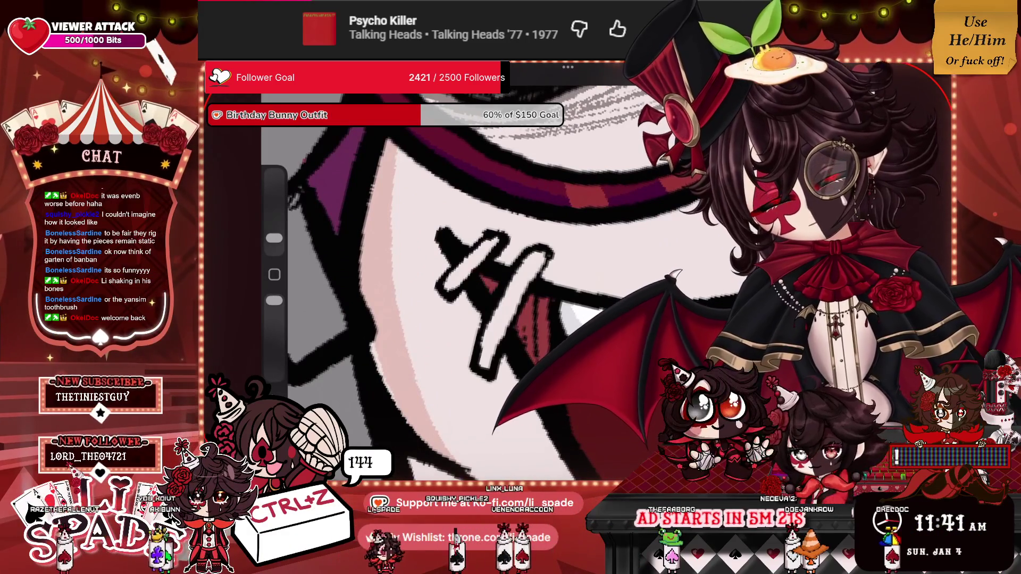
pyautogui.scroll(-3, 458, 287)
pyautogui.scroll(3, 457, 287)
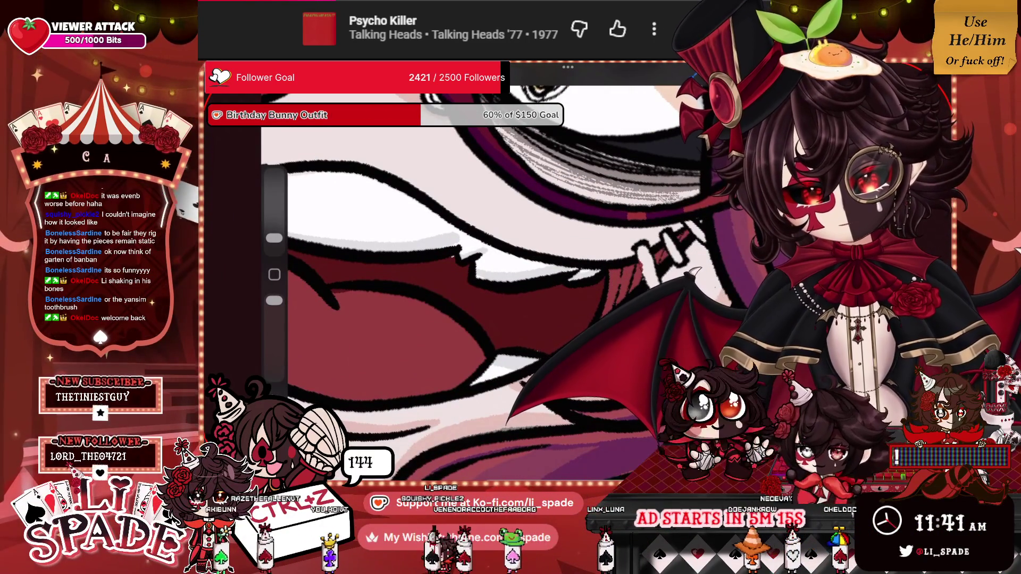
pyautogui.scroll(1, 457, 287)
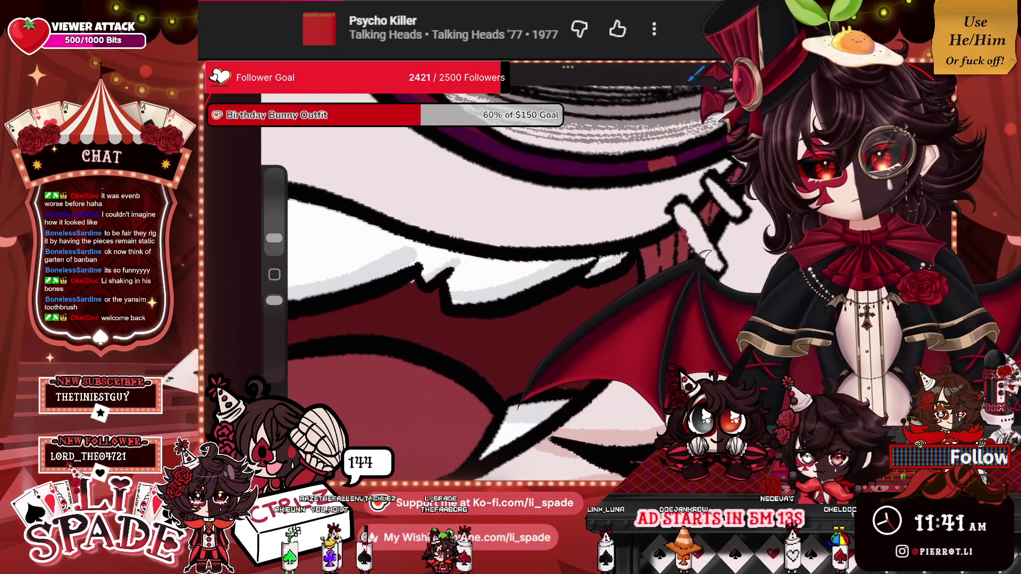
pyautogui.moveTo(273, 238); pyautogui.dragTo(274, 231)
pyautogui.scroll(-5, 457, 287)
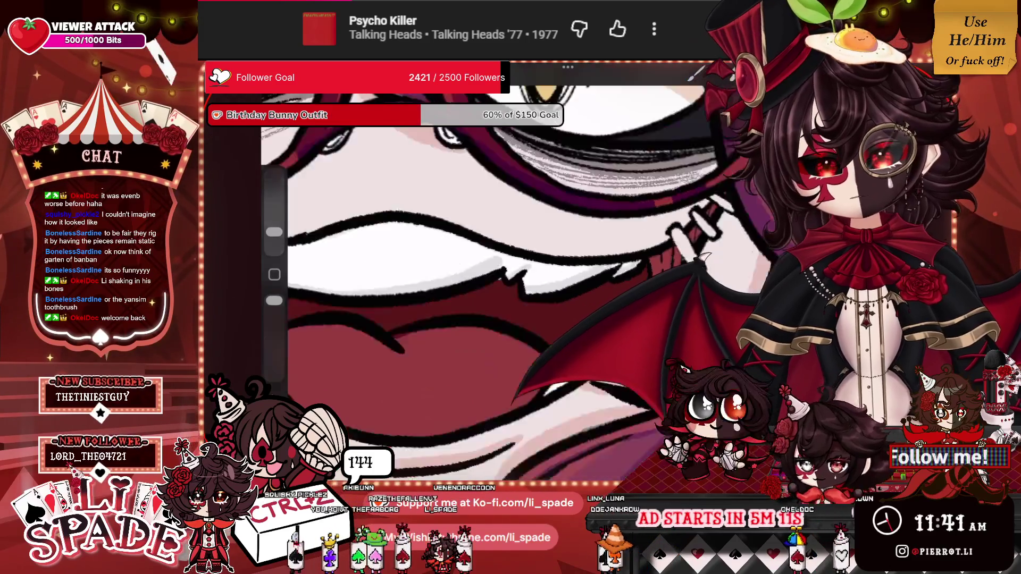
pyautogui.scroll(5, 457, 287)
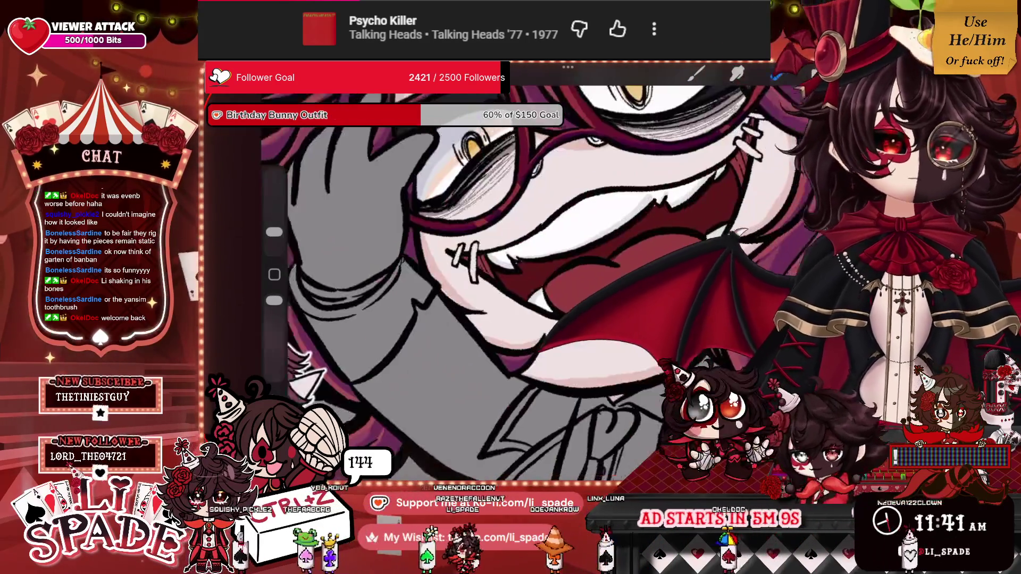
pyautogui.click(818, 72)
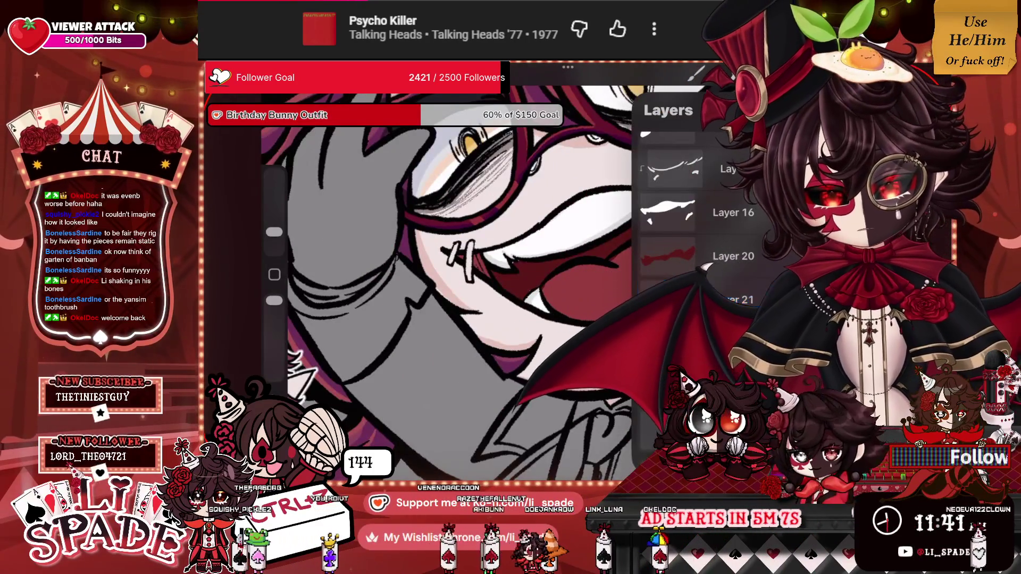
# Clip Layer 22 to the layer below, then shrink the brush for finer shading.
pyautogui.click(733, 300)
pyautogui.click(426, 266)
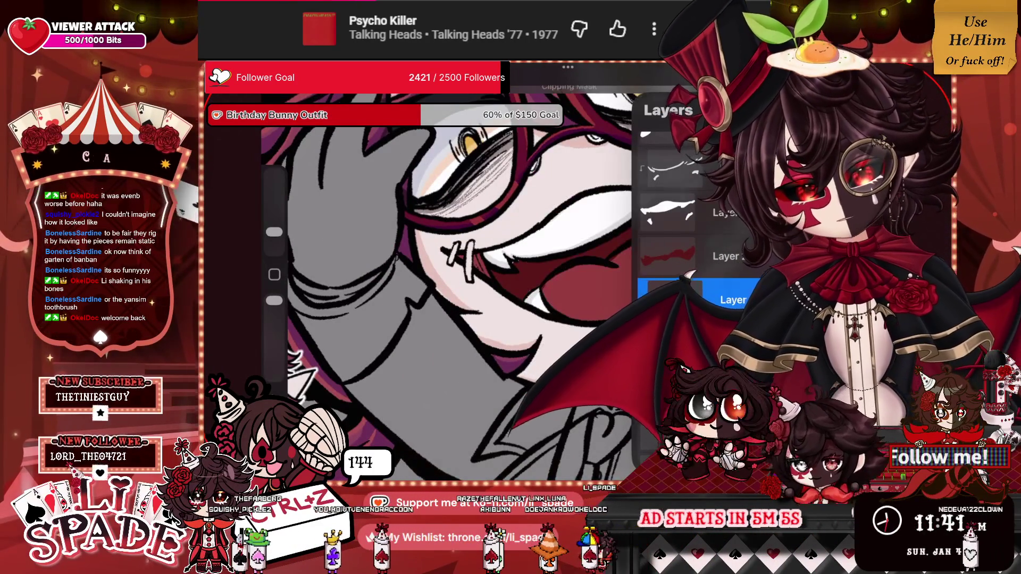
pyautogui.click(819, 73)
pyautogui.moveTo(274, 231); pyautogui.dragTo(274, 238)
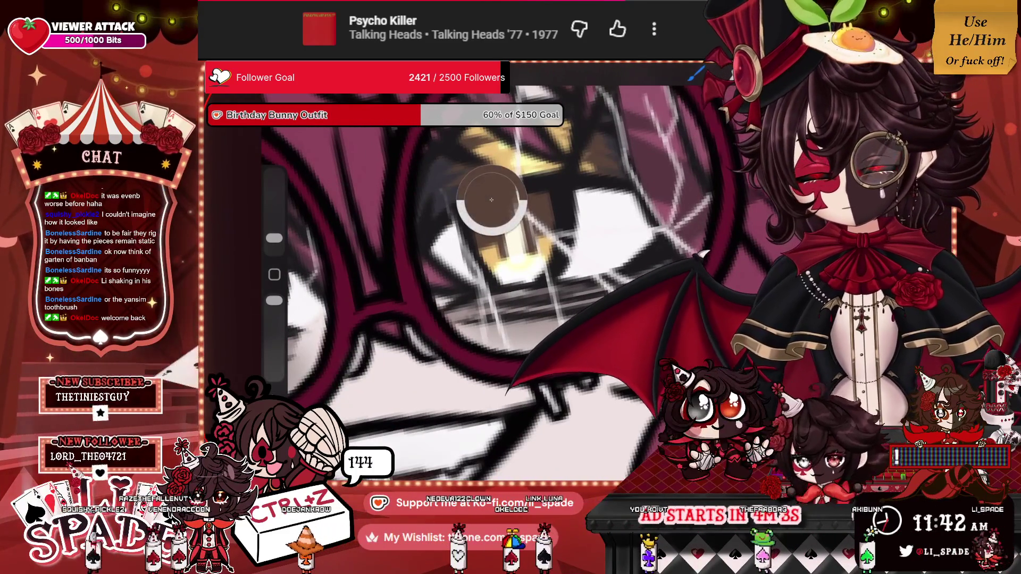
pyautogui.scroll(-5, 491, 200)
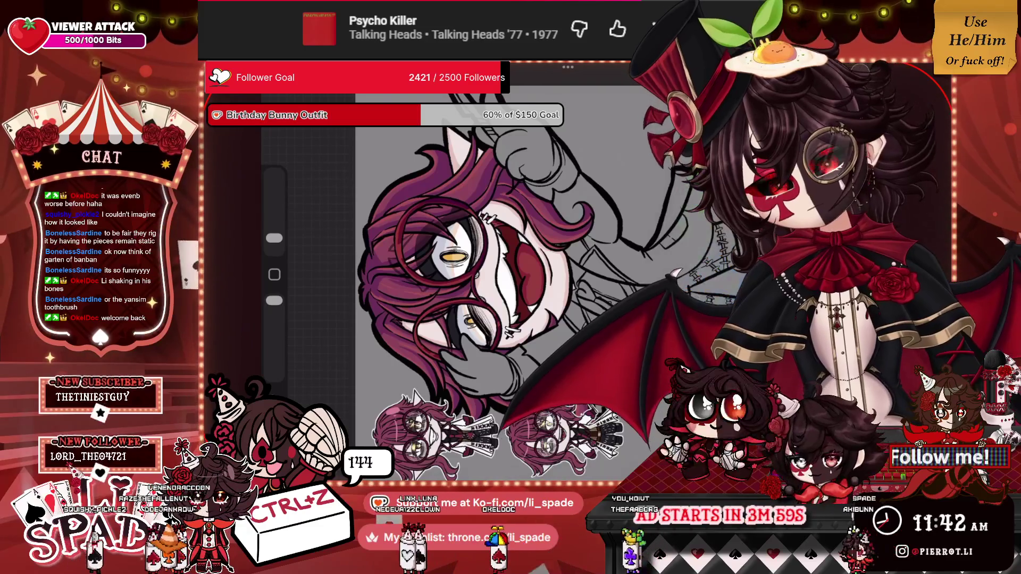
# Clip the new shading layer and paint brown shading on the hair beside the eye.
pyautogui.scroll(5, 462, 266)
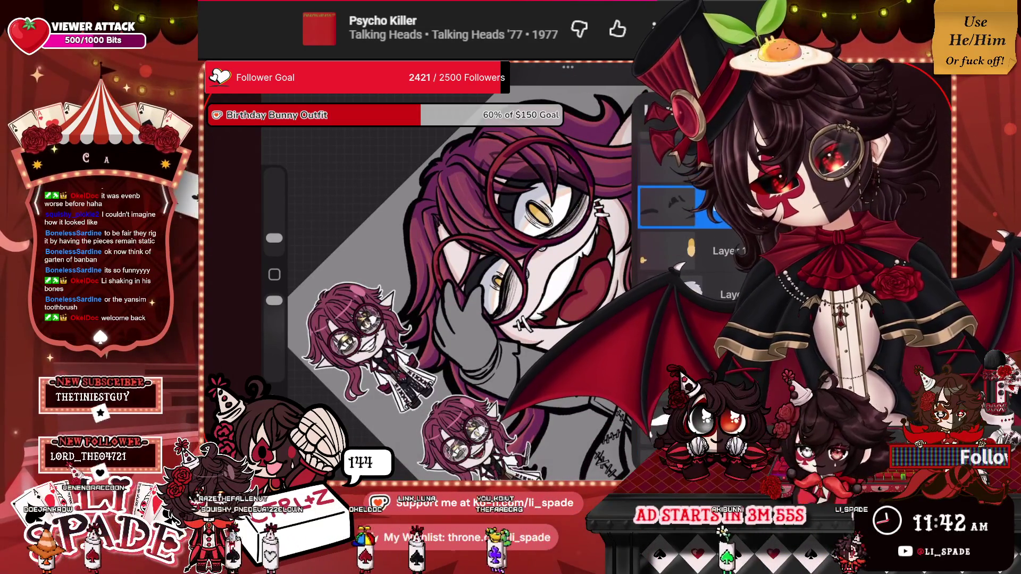
pyautogui.click(665, 162)
pyautogui.click(553, 259)
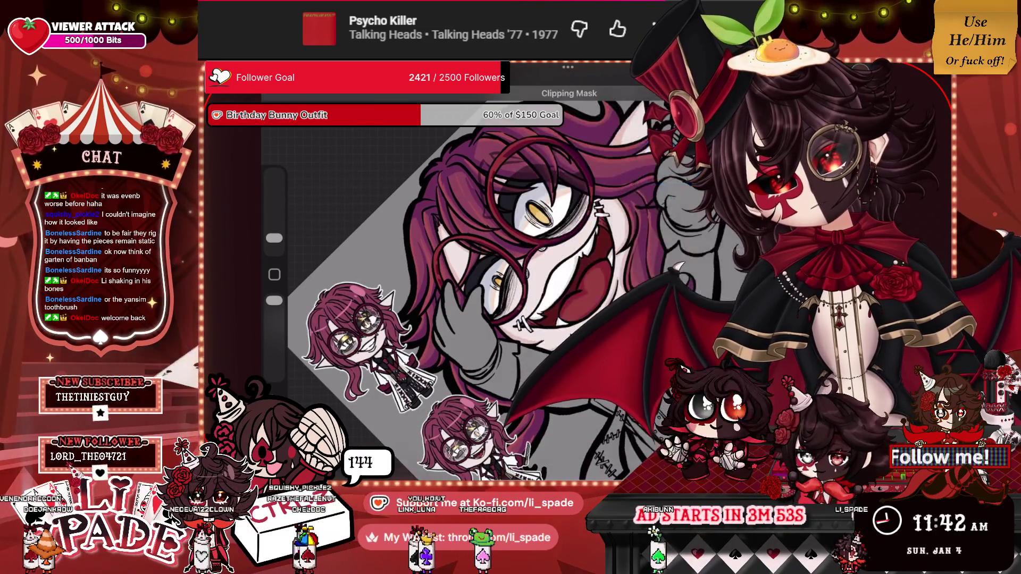
pyautogui.scroll(5, 452, 265)
pyautogui.moveTo(551, 226); pyautogui.dragTo(555, 281)
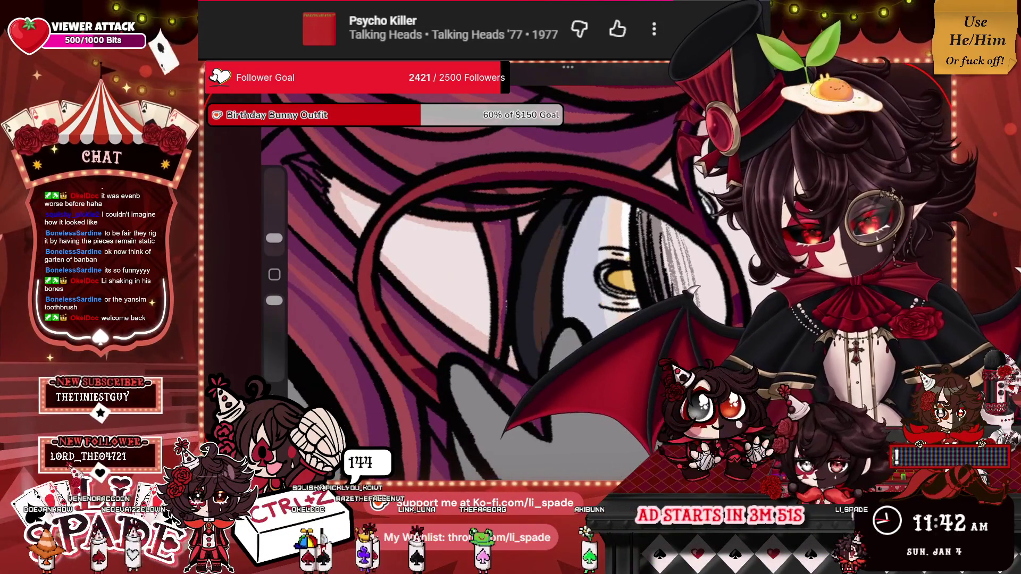
pyautogui.moveTo(539, 229); pyautogui.dragTo(536, 306)
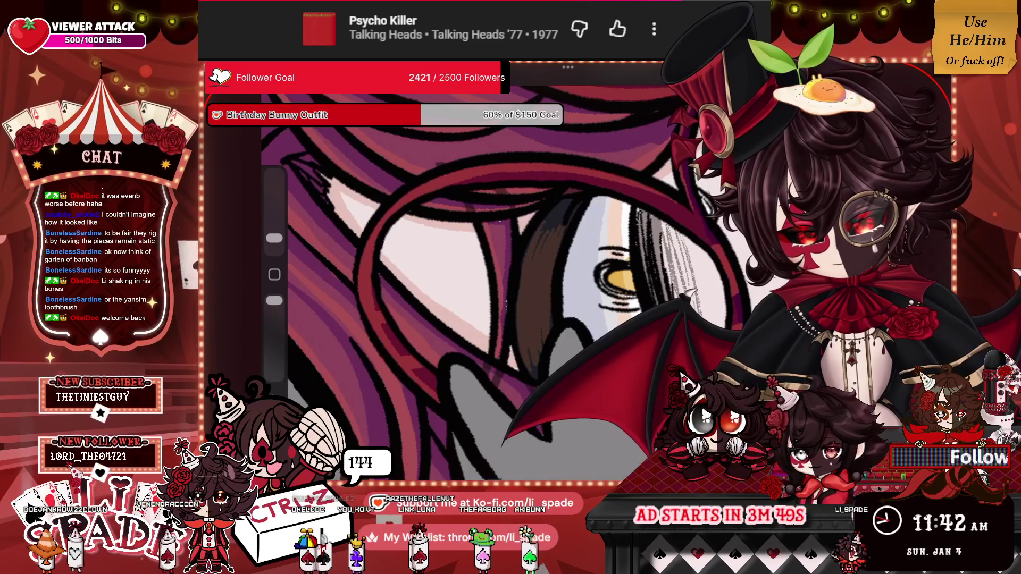
pyautogui.moveTo(451, 266); pyautogui.dragTo(415, 250)
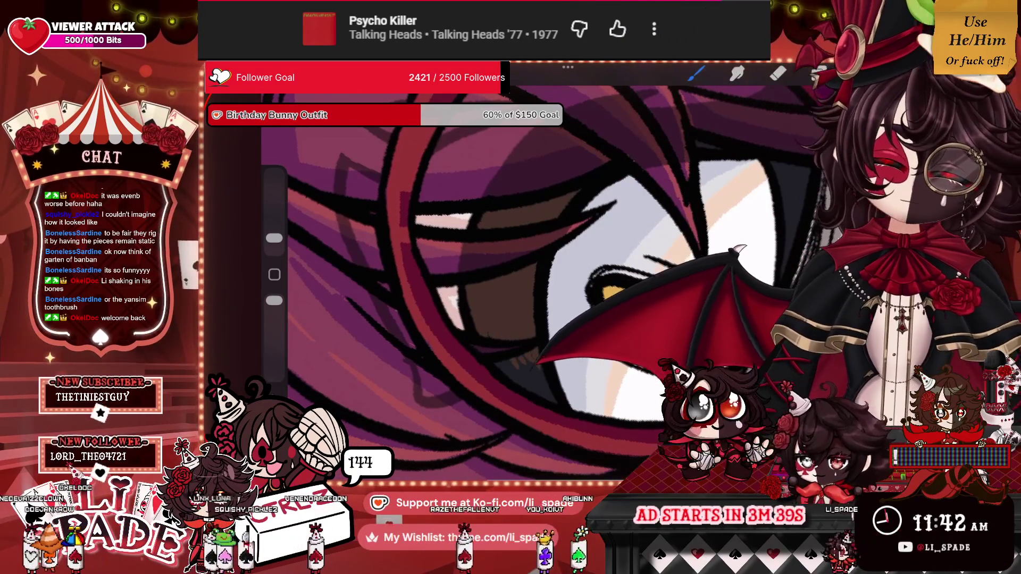
# Add small yellow hatch strokes near the eye behind the glasses.
pyautogui.scroll(-5, 500, 277)
pyautogui.scroll(5, 620, 159)
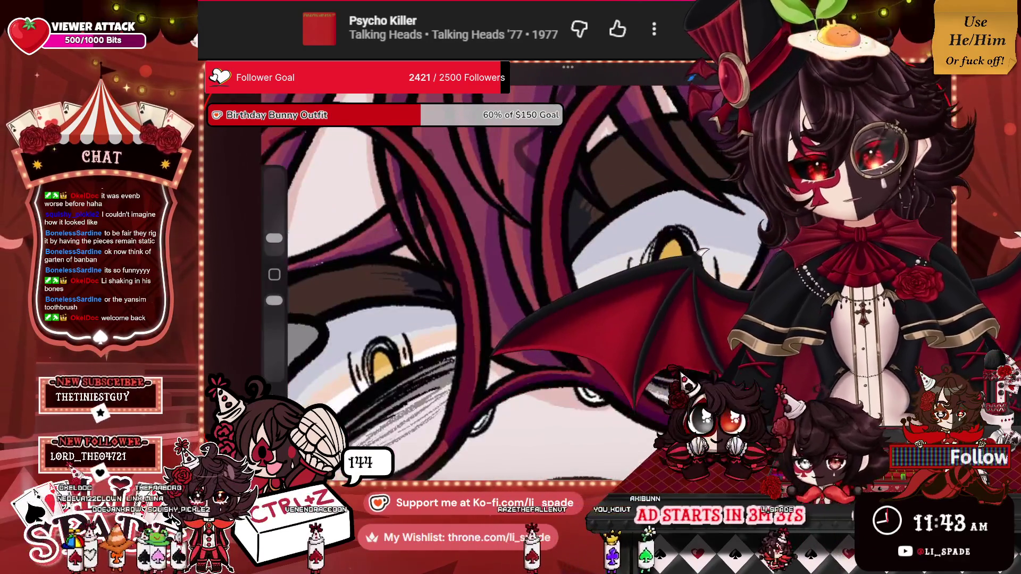
pyautogui.scroll(3, 500, 239)
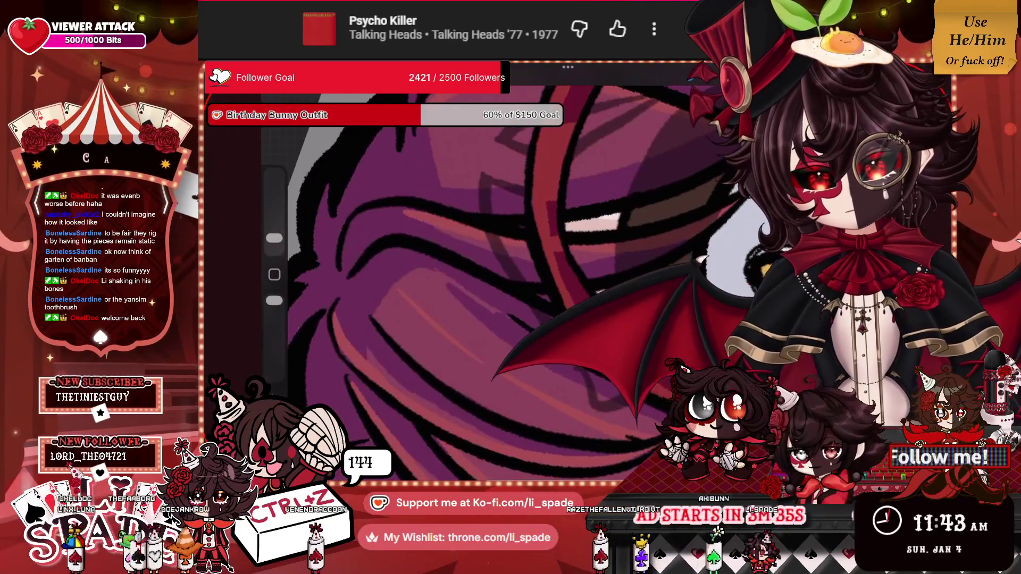
pyautogui.moveTo(663, 200); pyautogui.dragTo(657, 221)
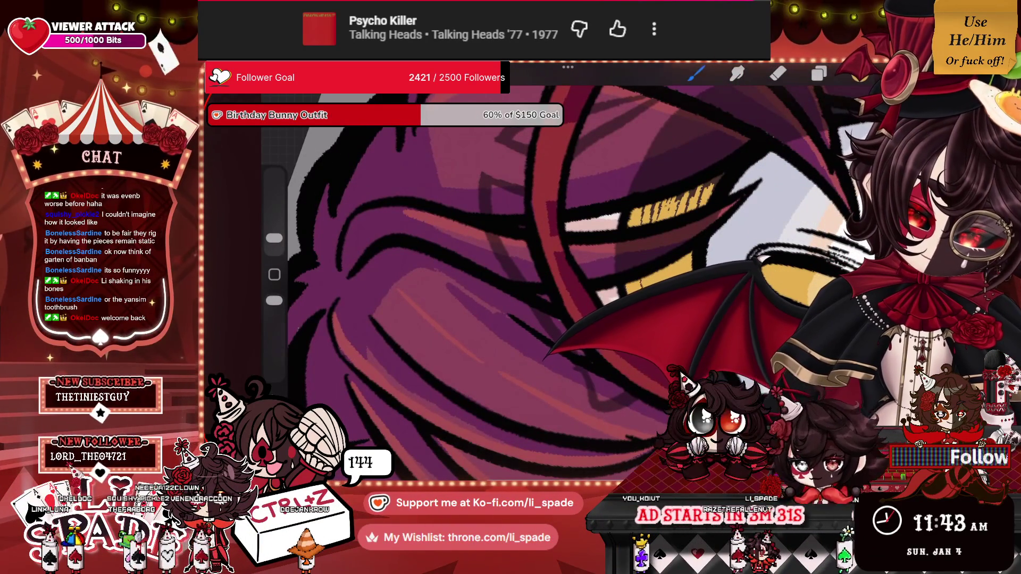
pyautogui.moveTo(653, 209); pyautogui.dragTo(650, 223)
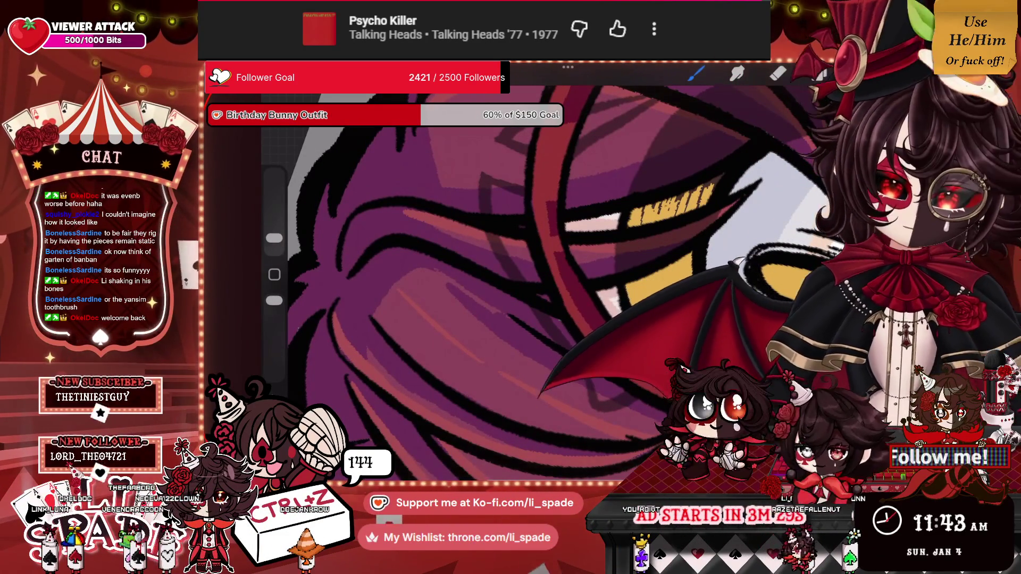
pyautogui.scroll(3, 499, 256)
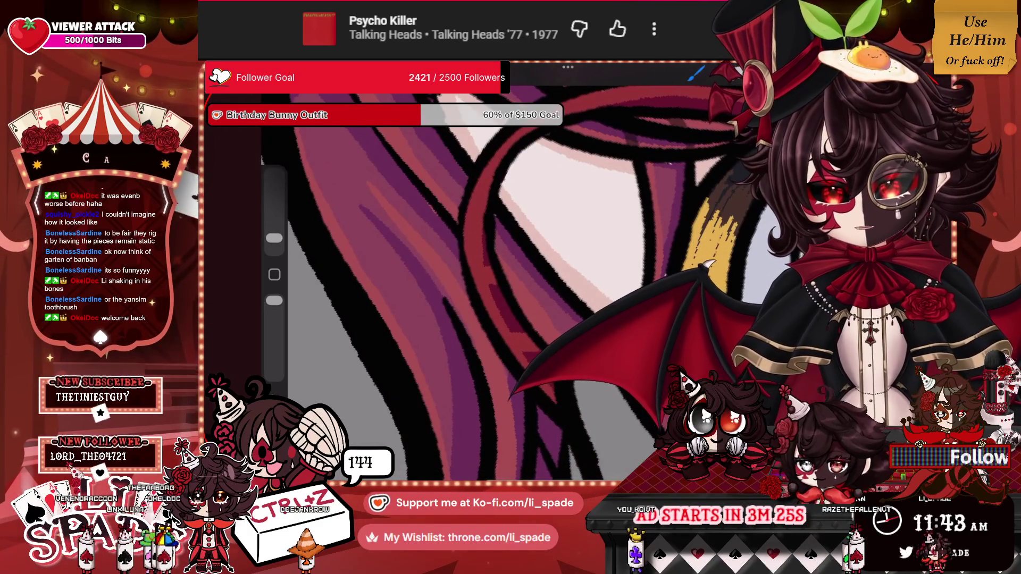
pyautogui.scroll(3, 500, 255)
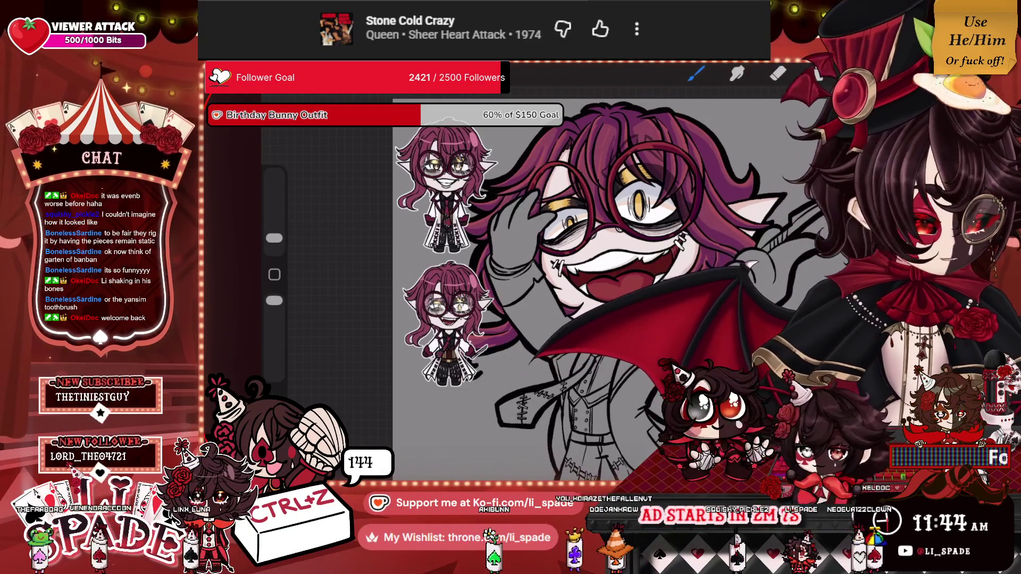
# Check the Layers panel and zoom in on the character's gloved hands.
pyautogui.scroll(-3, 553, 287)
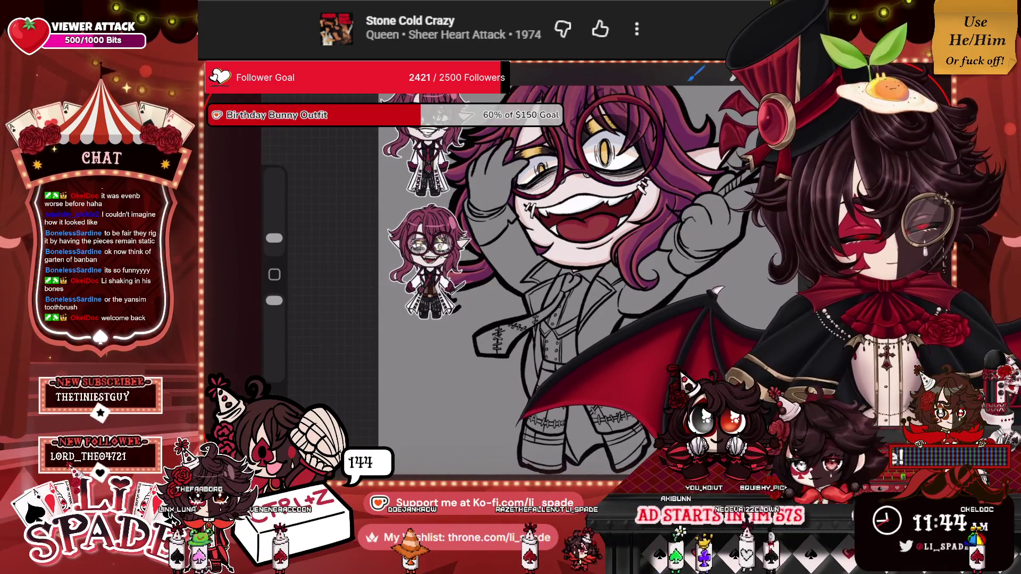
pyautogui.click(816, 75)
pyautogui.click(816, 74)
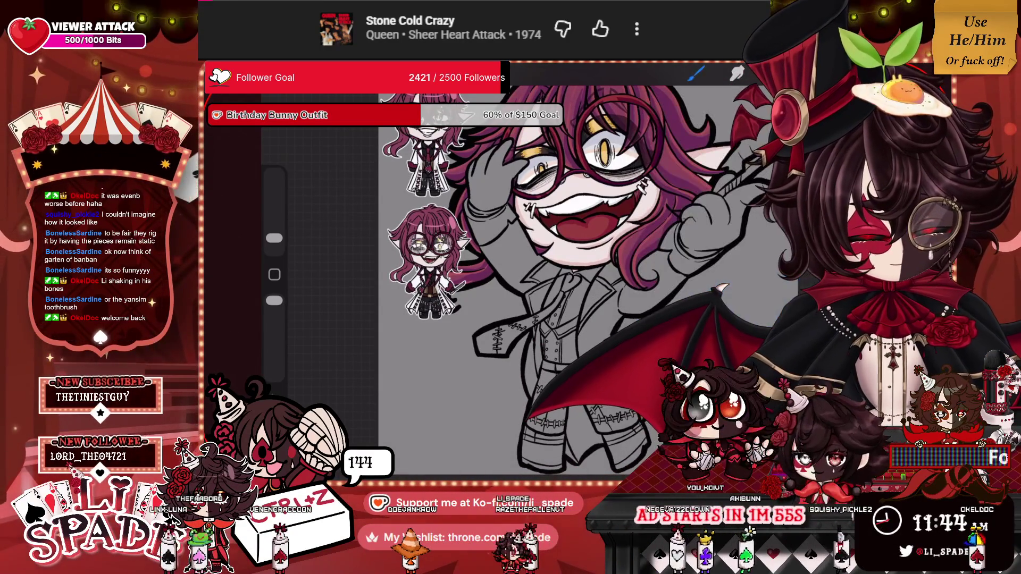
pyautogui.scroll(-5, 526, 252)
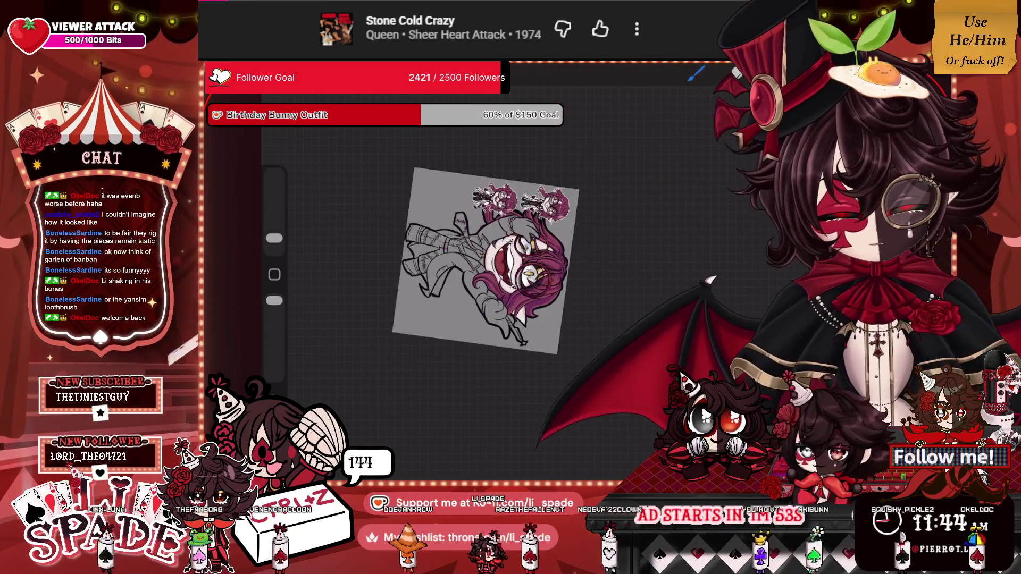
pyautogui.scroll(5, 526, 253)
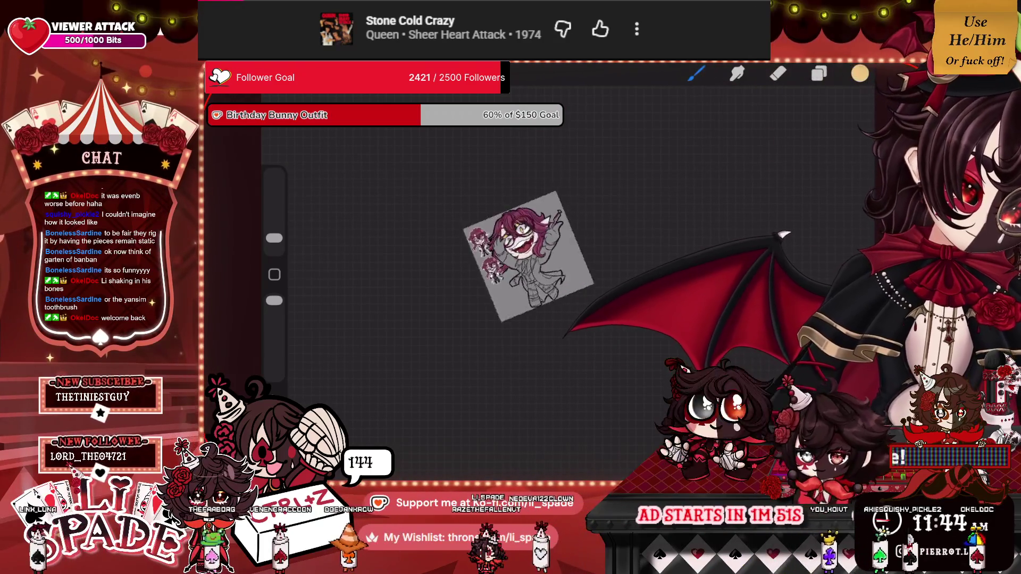
pyautogui.scroll(2, 532, 266)
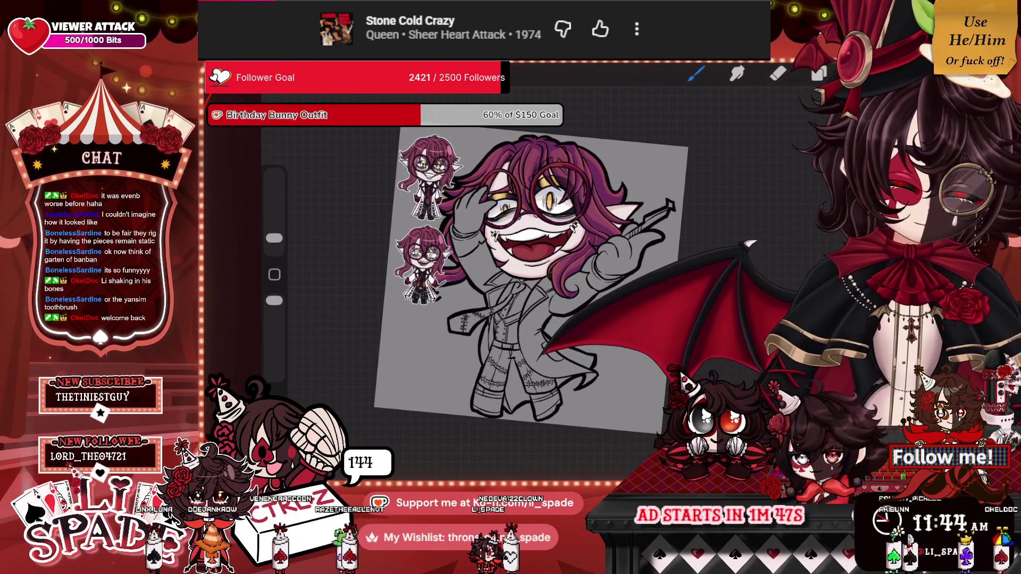
pyautogui.scroll(3, 532, 266)
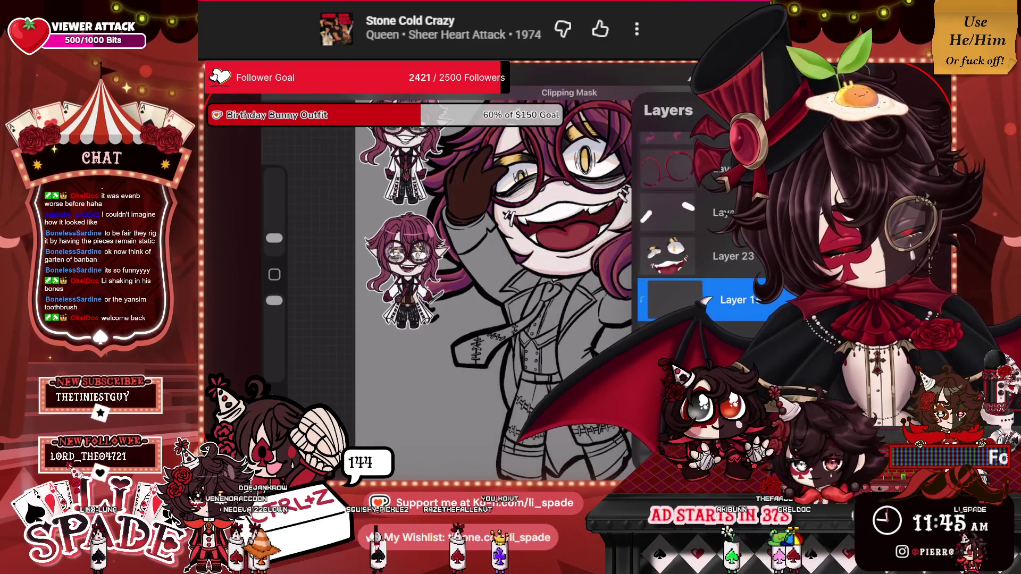
# Paint four dark shading strokes across the raised glove beside the face.
pyautogui.scroll(5, 478, 266)
pyautogui.moveTo(510, 287); pyautogui.dragTo(573, 181)
pyautogui.moveTo(479, 319); pyautogui.dragTo(590, 197)
pyautogui.moveTo(534, 253); pyautogui.dragTo(460, 287)
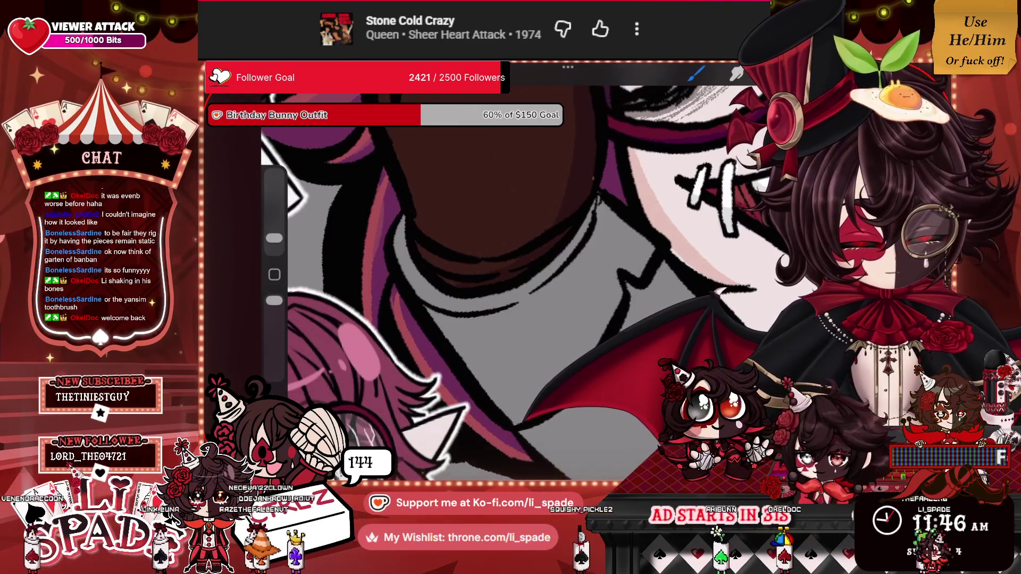
pyautogui.moveTo(516, 230)
pyautogui.mouseDown()
pyautogui.moveTo(423, 251)
pyautogui.moveTo(562, 203)
pyautogui.moveTo(459, 257)
pyautogui.mouseUp()
pyautogui.scroll(3, 425, 287)
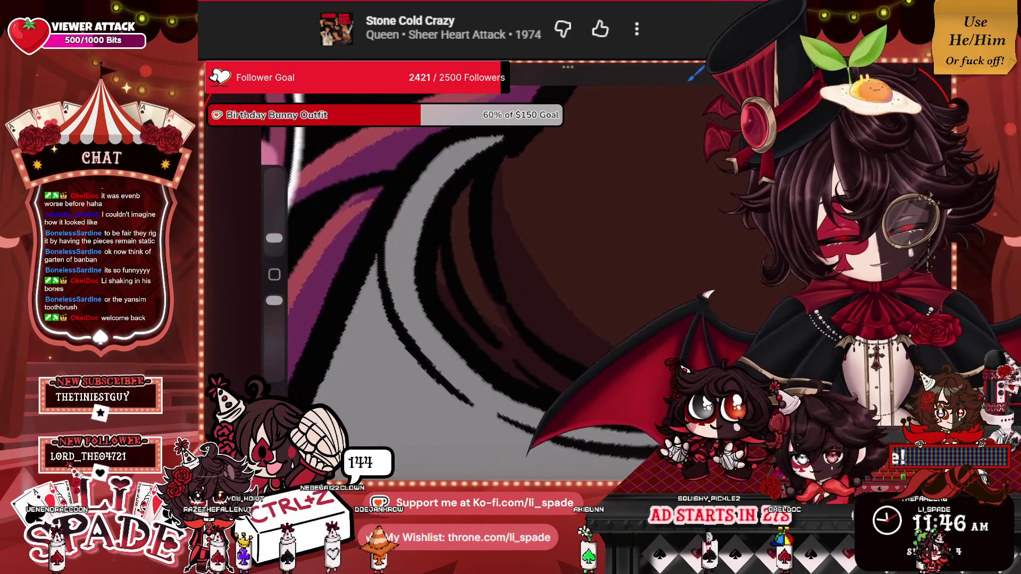
pyautogui.scroll(-5, 473, 263)
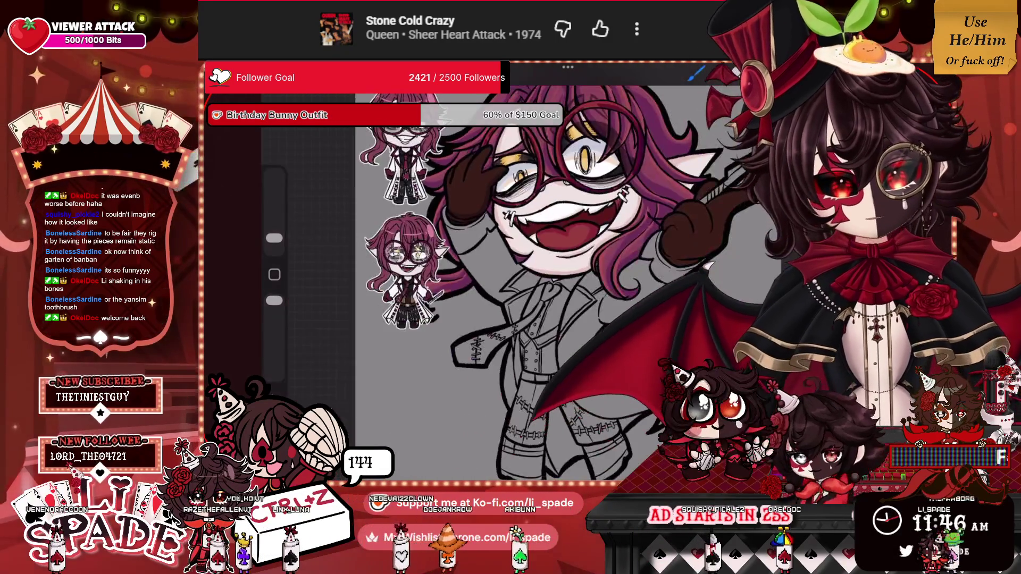
pyautogui.scroll(5, 473, 263)
pyautogui.scroll(1, 495, 266)
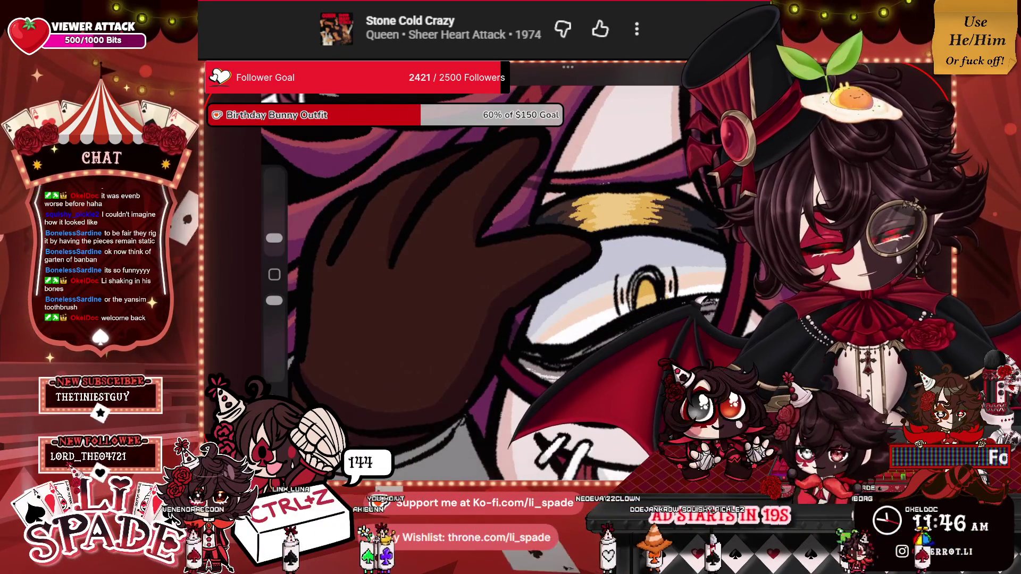
pyautogui.scroll(-5, 494, 266)
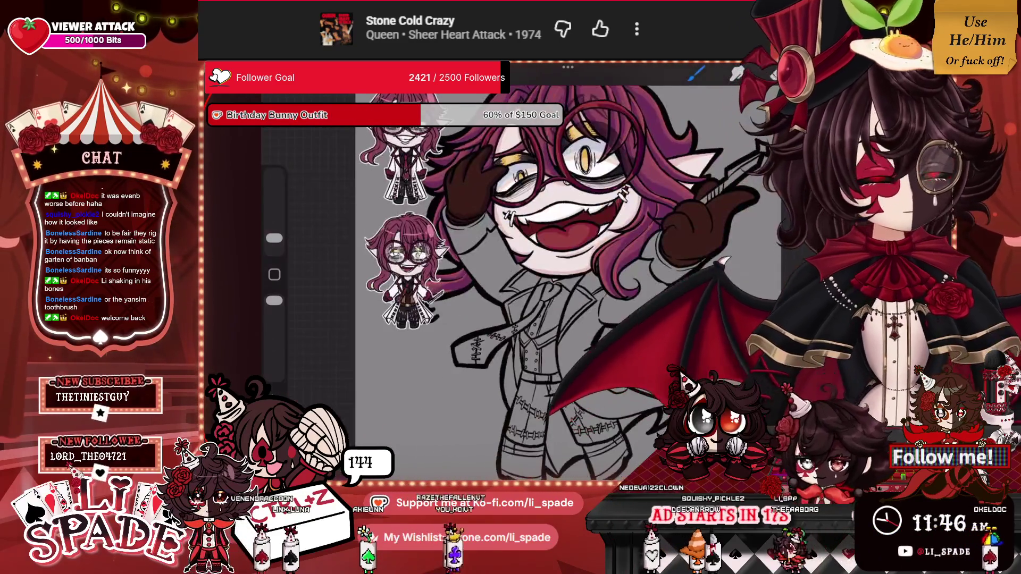
pyautogui.scroll(5, 531, 240)
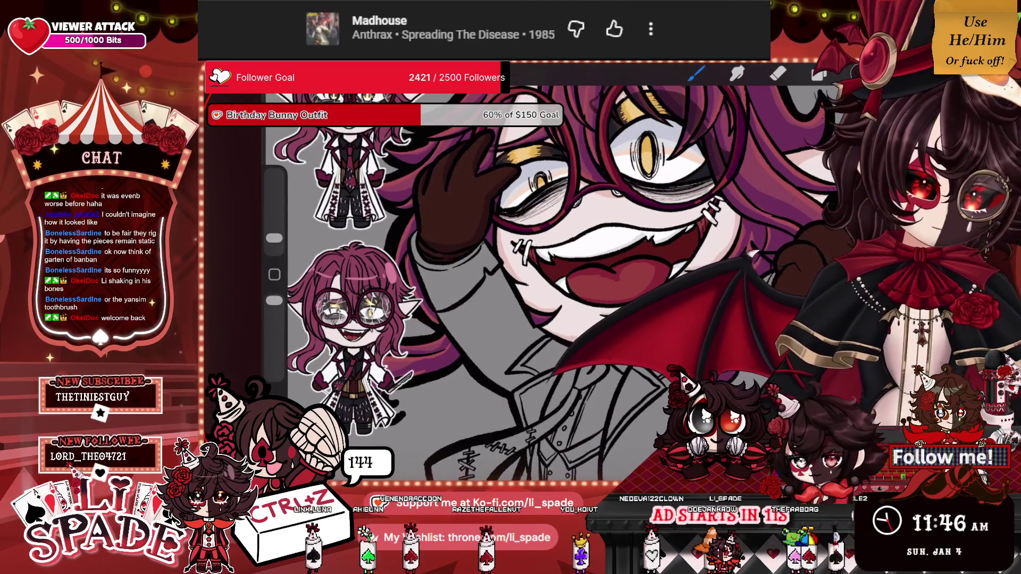
# Darken the second glove's knuckles and fingers with shading strokes, then zoom out.
pyautogui.scroll(-3, 489, 265)
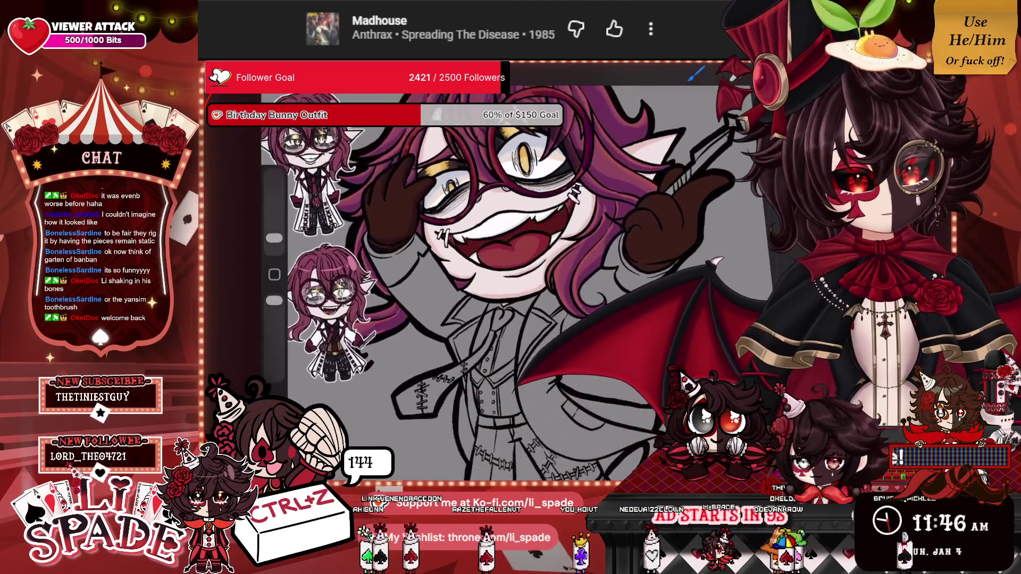
pyautogui.scroll(5, 585, 240)
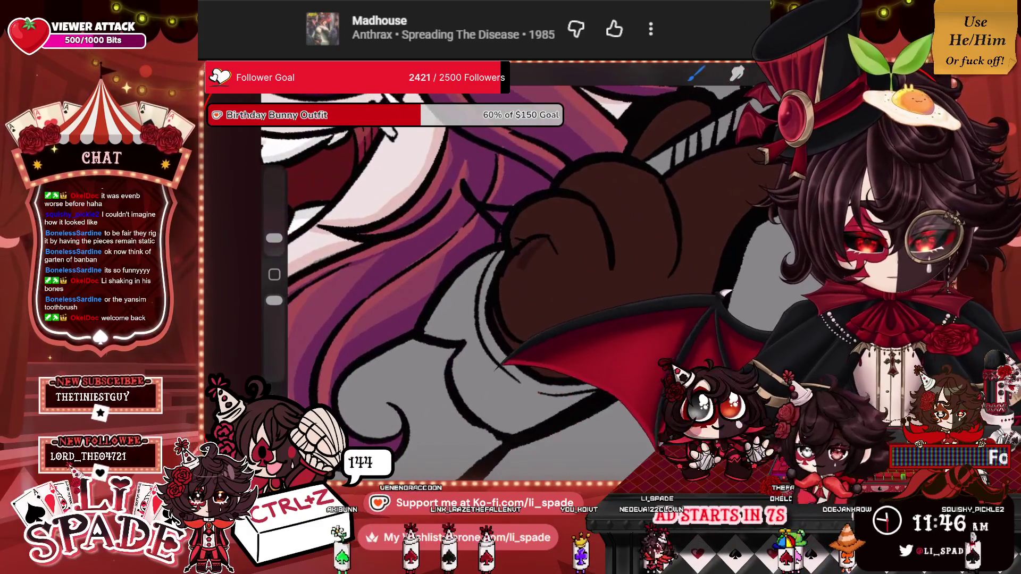
pyautogui.moveTo(512, 236)
pyautogui.mouseDown()
pyautogui.moveTo(544, 222)
pyautogui.moveTo(559, 252)
pyautogui.moveTo(535, 233)
pyautogui.mouseUp()
pyautogui.moveTo(502, 334); pyautogui.dragTo(509, 343)
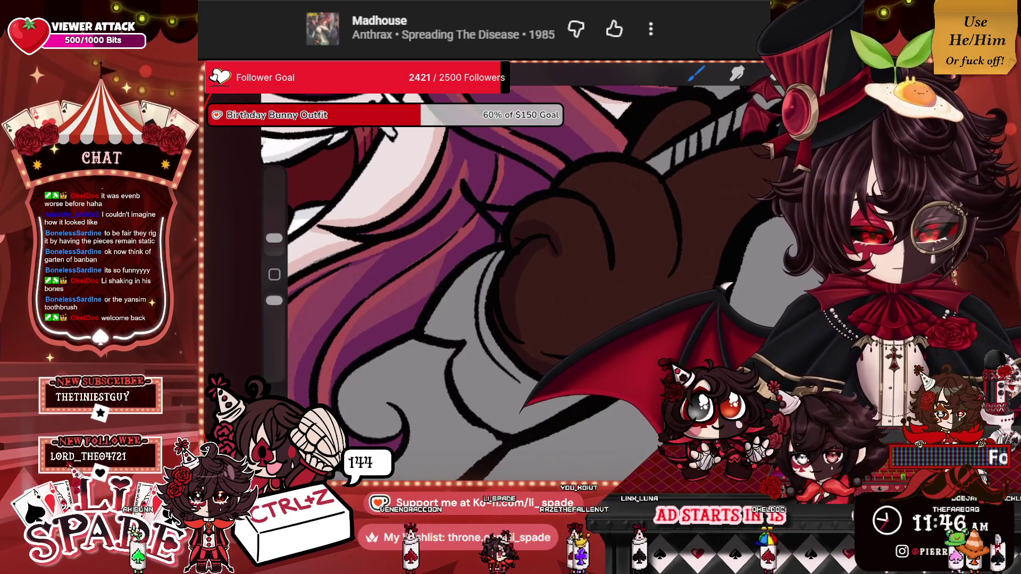
pyautogui.moveTo(568, 183)
pyautogui.mouseDown()
pyautogui.moveTo(599, 174)
pyautogui.moveTo(596, 247)
pyautogui.mouseUp()
pyautogui.moveTo(600, 191); pyautogui.dragTo(590, 212)
pyautogui.moveTo(561, 191); pyautogui.dragTo(588, 183)
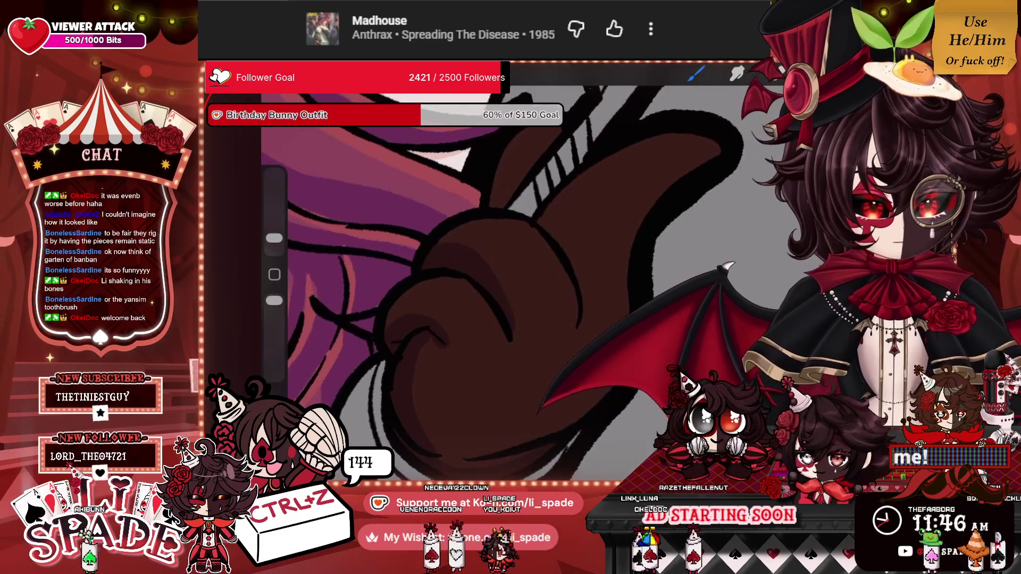
pyautogui.moveTo(581, 263)
pyautogui.mouseDown()
pyautogui.moveTo(579, 300)
pyautogui.moveTo(624, 159)
pyautogui.mouseUp()
pyautogui.moveTo(621, 162)
pyautogui.mouseDown()
pyautogui.moveTo(702, 135)
pyautogui.moveTo(564, 242)
pyautogui.mouseUp()
pyautogui.moveTo(565, 192); pyautogui.dragTo(548, 233)
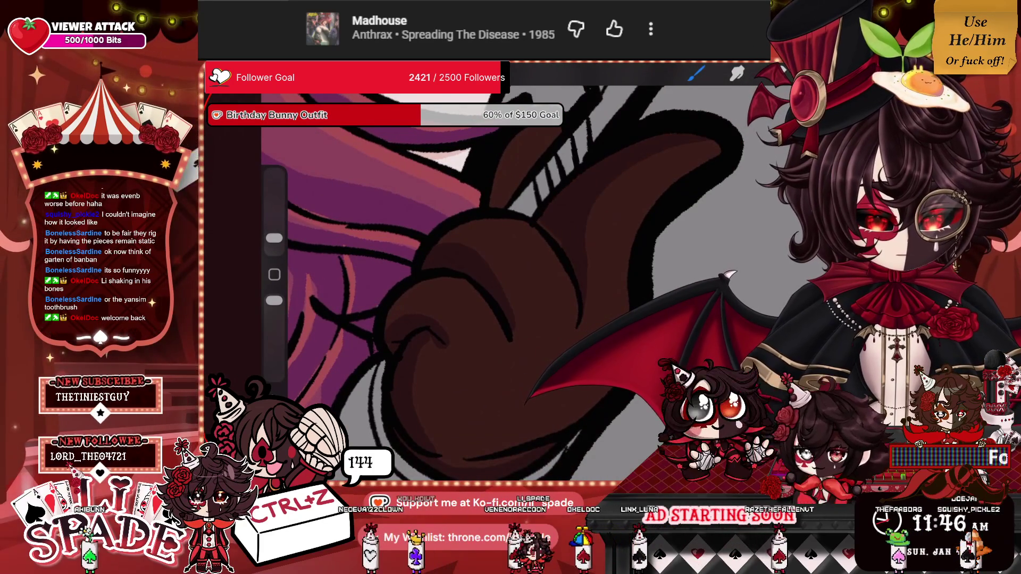
pyautogui.moveTo(543, 131)
pyautogui.mouseDown()
pyautogui.moveTo(494, 205)
pyautogui.moveTo(553, 130)
pyautogui.mouseUp()
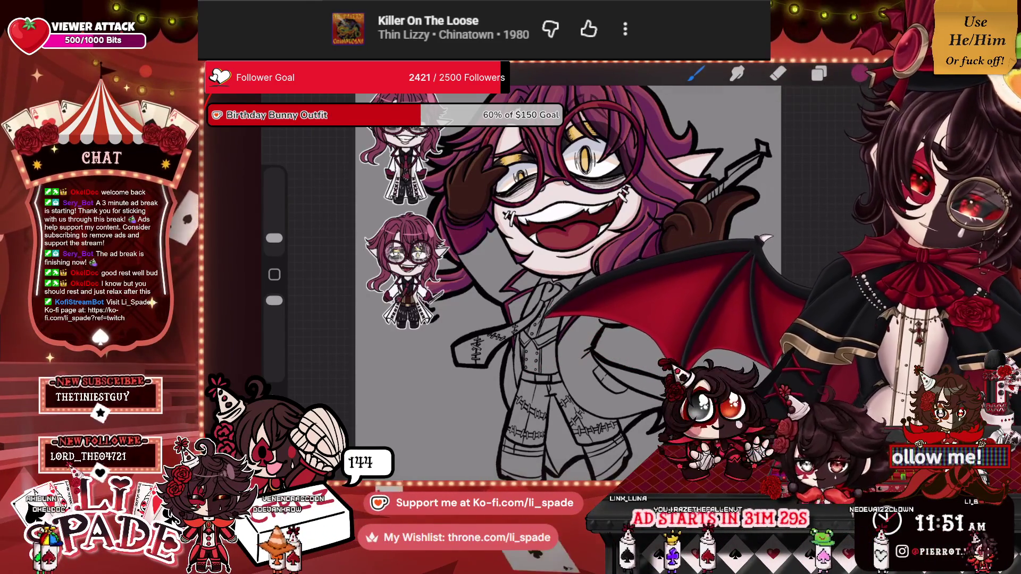
pyautogui.scroll(-5, 574, 290)
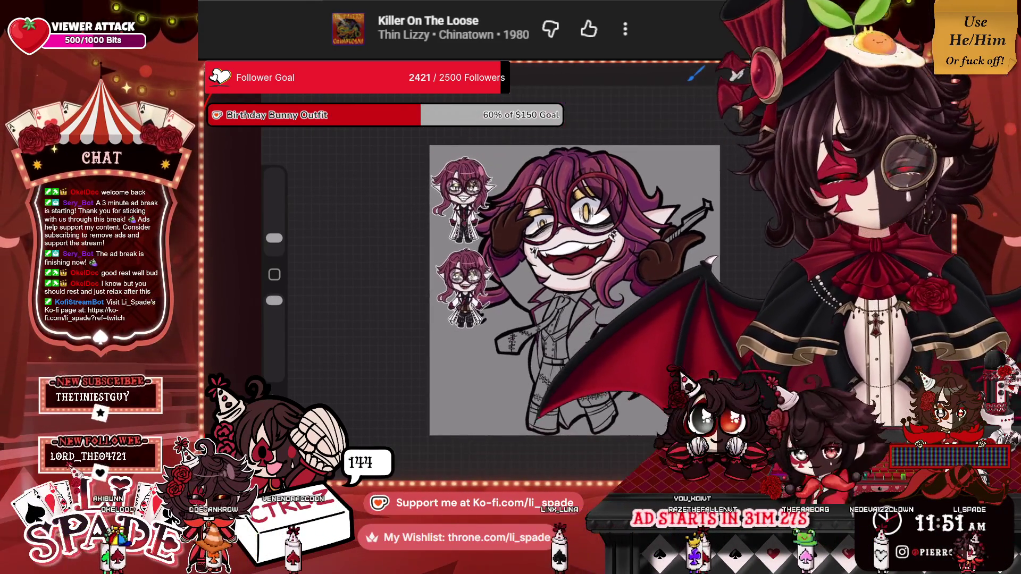
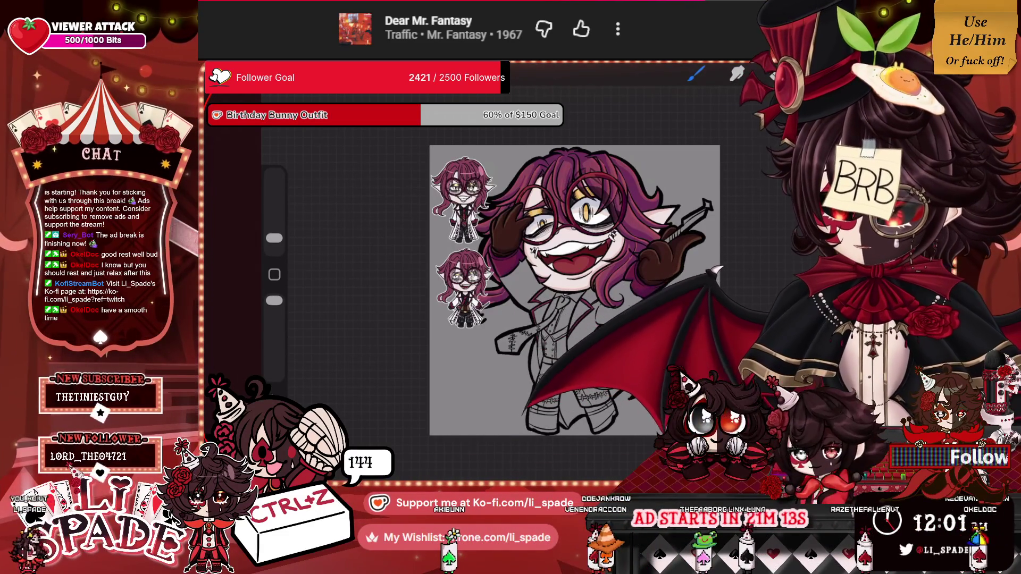
# Check the layer stack in the Layers panel, then close it to return to the canvas.
pyautogui.scroll(3, 574, 290)
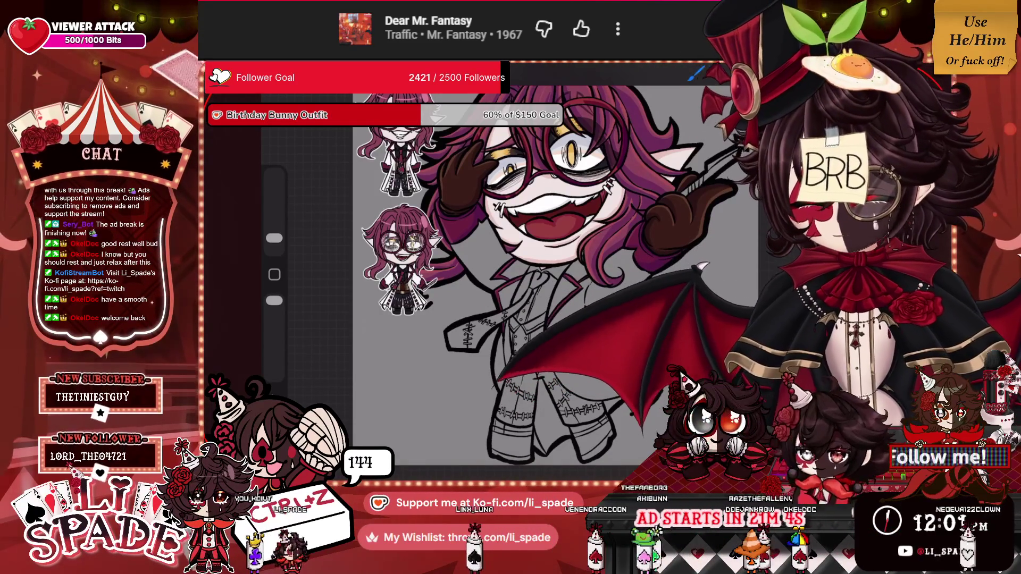
pyautogui.press('l')
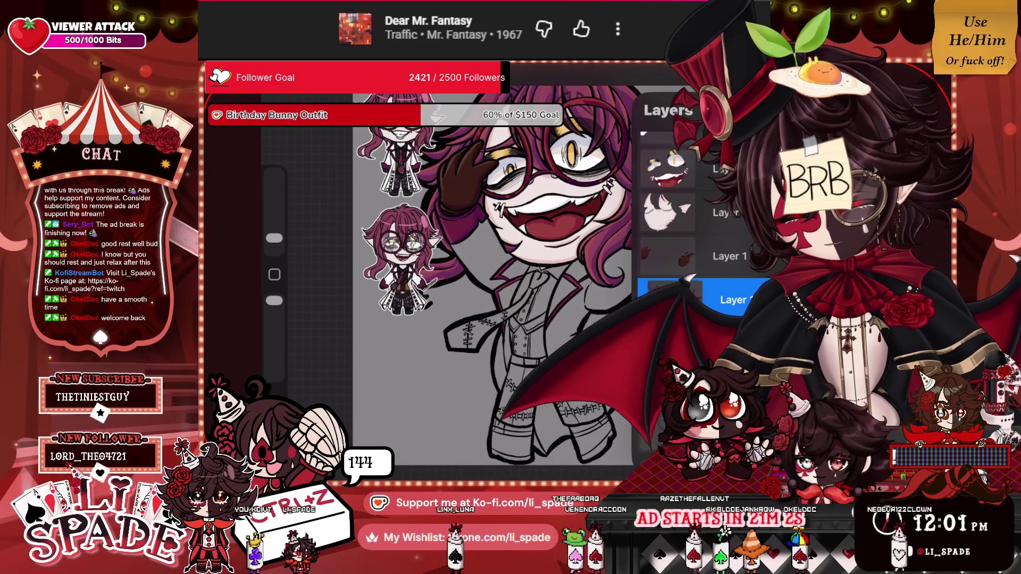
pyautogui.scroll(1, 691, 223)
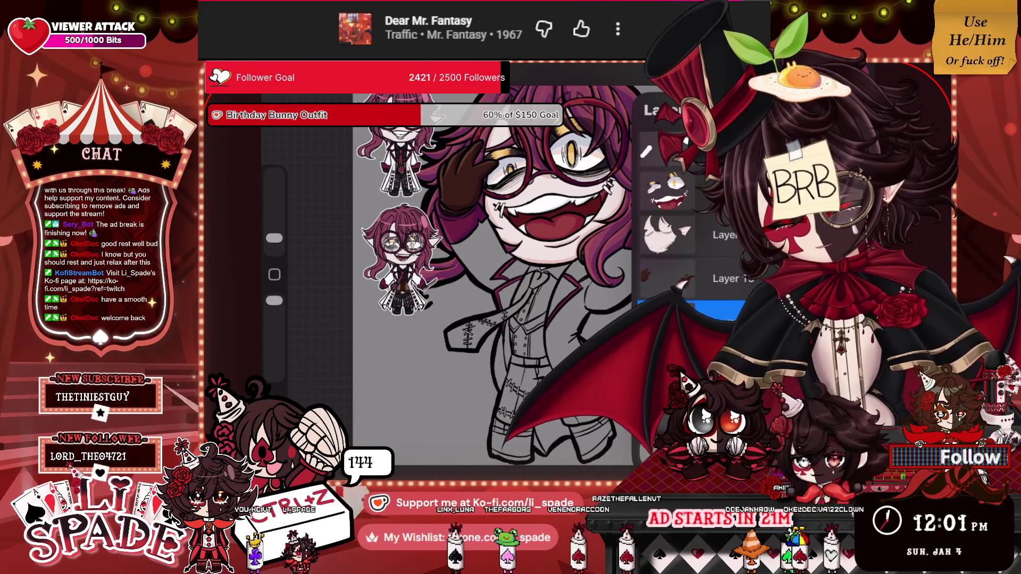
pyautogui.scroll(-2, 691, 223)
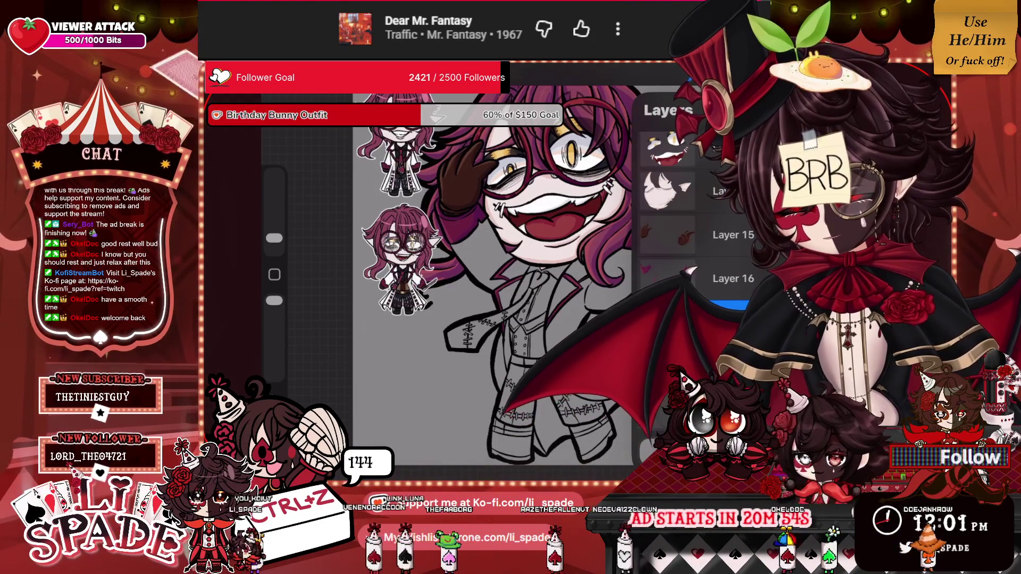
pyautogui.press('l')
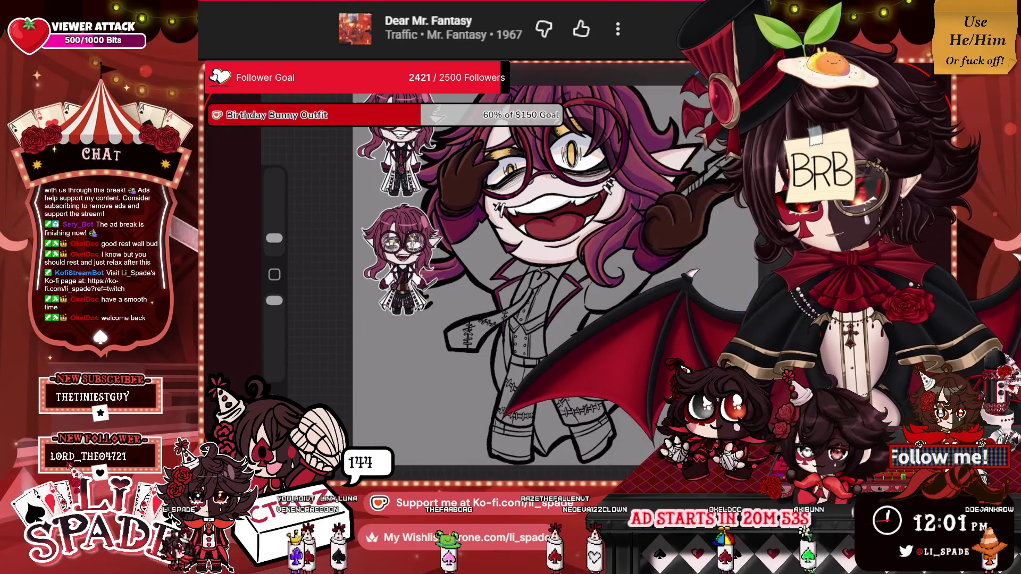
# Zoom on the reference chibi and eyedrop the white of its coat.
pyautogui.scroll(5, 402, 260)
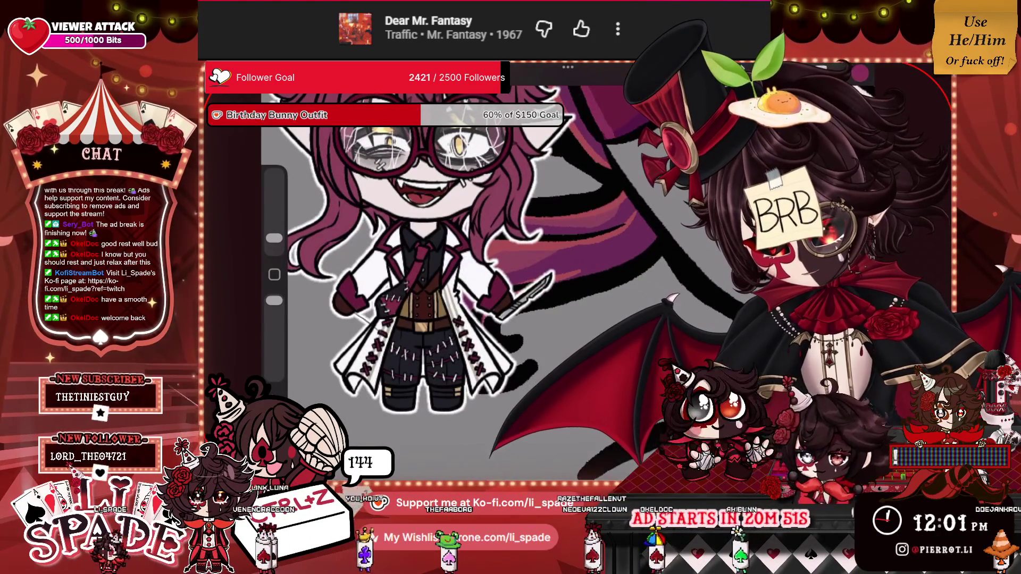
pyautogui.click(477, 255)
pyautogui.scroll(5, 425, 266)
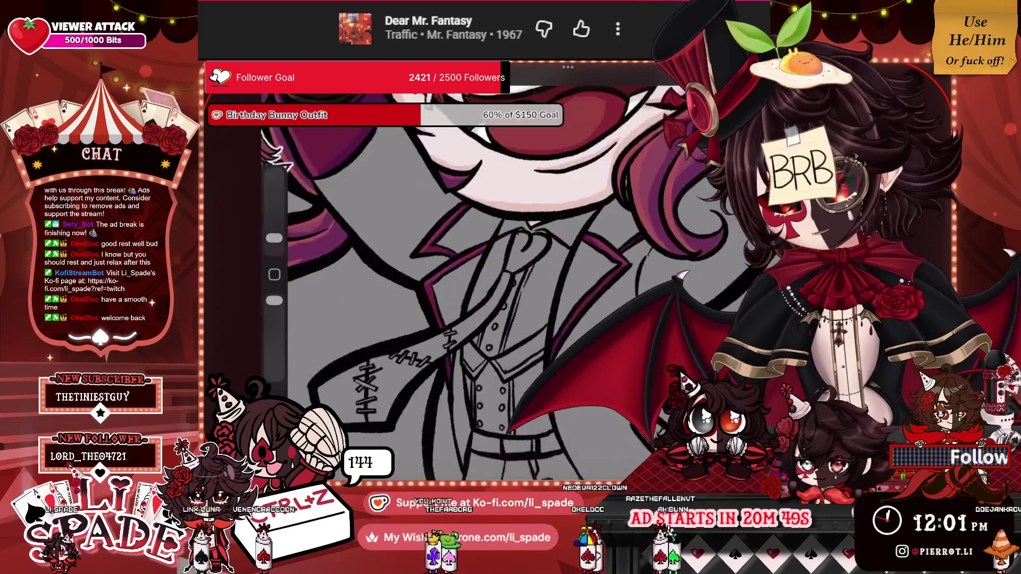
# Paint white over the shirt area and both sides of the collar.
pyautogui.moveTo(577, 314)
pyautogui.mouseDown()
pyautogui.moveTo(585, 256)
pyautogui.moveTo(582, 274)
pyautogui.moveTo(595, 247)
pyautogui.moveTo(609, 250)
pyautogui.moveTo(642, 228)
pyautogui.moveTo(614, 202)
pyautogui.moveTo(598, 218)
pyautogui.mouseUp()
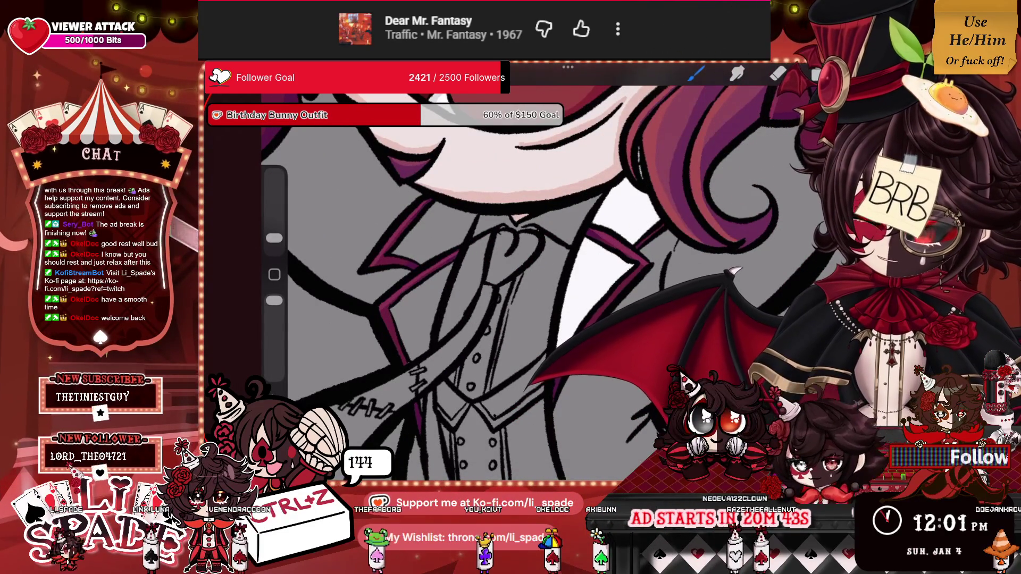
pyautogui.scroll(3, 479, 266)
pyautogui.moveTo(503, 245)
pyautogui.mouseDown()
pyautogui.moveTo(524, 303)
pyautogui.moveTo(564, 202)
pyautogui.moveTo(527, 298)
pyautogui.moveTo(516, 239)
pyautogui.mouseUp()
pyautogui.moveTo(550, 186)
pyautogui.mouseDown()
pyautogui.moveTo(585, 138)
pyautogui.moveTo(543, 181)
pyautogui.moveTo(516, 171)
pyautogui.moveTo(574, 125)
pyautogui.moveTo(556, 141)
pyautogui.mouseUp()
pyautogui.moveTo(532, 266); pyautogui.dragTo(505, 346)
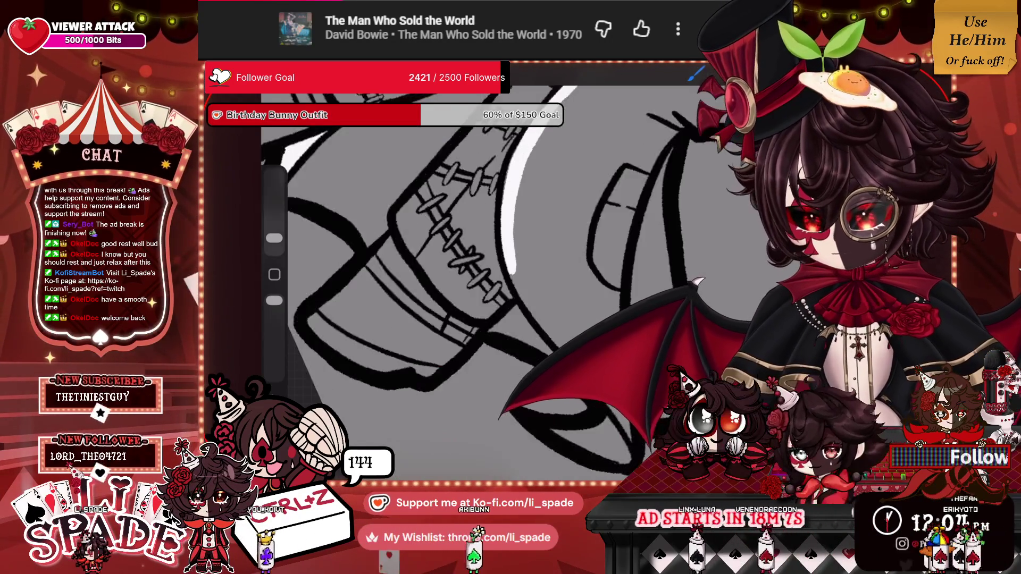
# Paint white strokes down the coat and along its curved edges, plus a short highlight on the hair.
pyautogui.moveTo(520, 194); pyautogui.dragTo(550, 330)
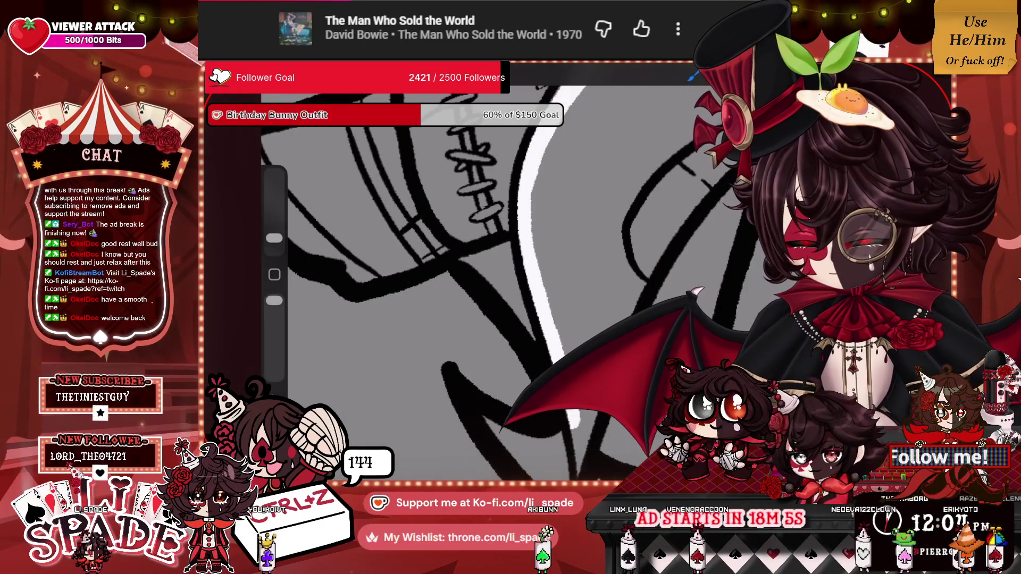
pyautogui.scroll(-5, 487, 265)
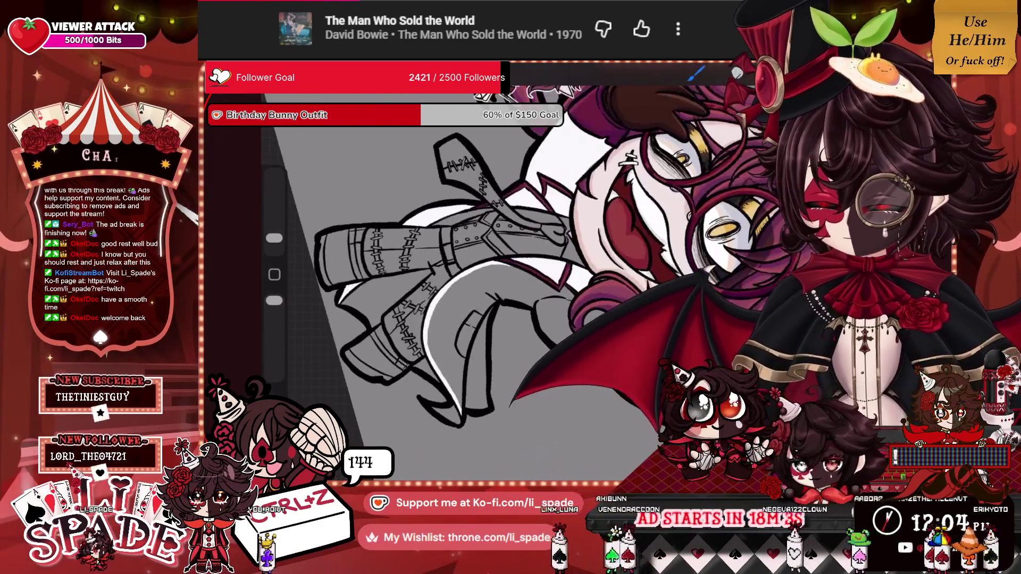
pyautogui.scroll(5, 487, 265)
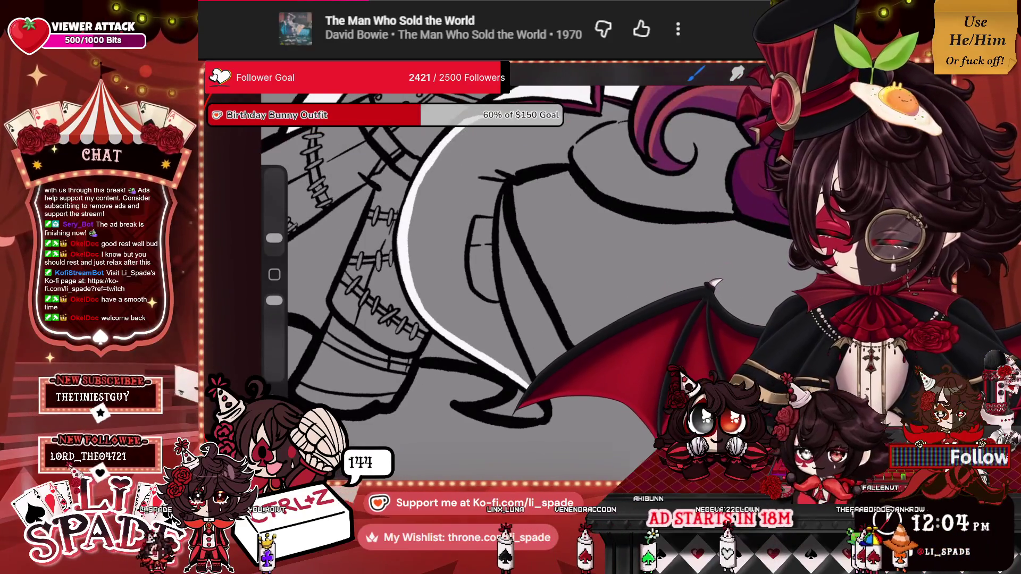
pyautogui.moveTo(542, 306)
pyautogui.mouseDown()
pyautogui.moveTo(506, 234)
pyautogui.moveTo(501, 193)
pyautogui.moveTo(571, 157)
pyautogui.mouseUp()
pyautogui.scroll(5, 487, 266)
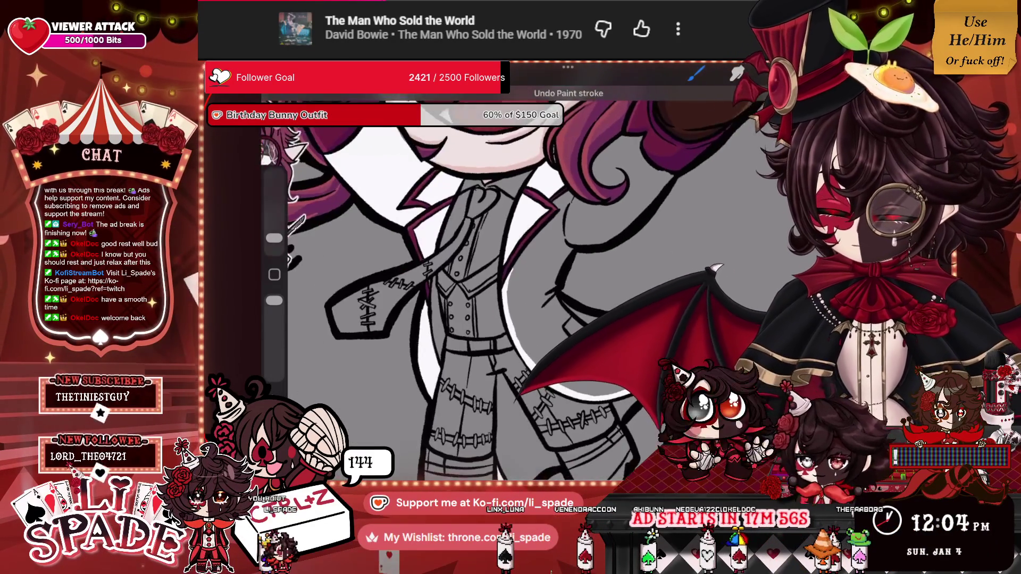
pyautogui.moveTo(575, 242)
pyautogui.mouseDown()
pyautogui.moveTo(614, 238)
pyautogui.moveTo(681, 183)
pyautogui.mouseUp()
pyautogui.moveTo(654, 141); pyautogui.dragTo(607, 158)
pyautogui.moveTo(510, 277); pyautogui.dragTo(527, 244)
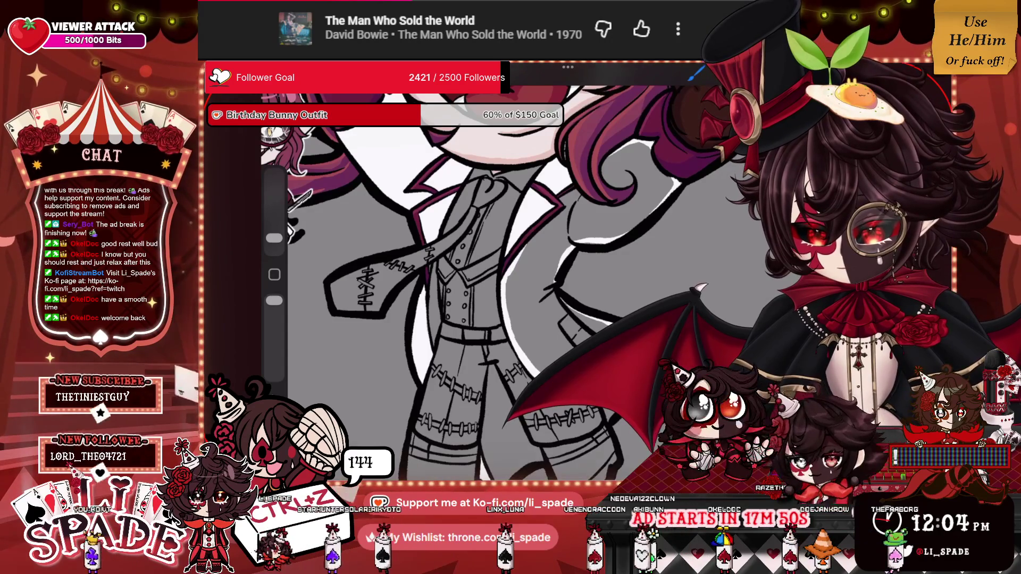
# Fill the remaining enclosed coat areas with white using ColorDrop and Continue Filling.
pyautogui.moveTo(696, 74); pyautogui.dragTo(565, 247)
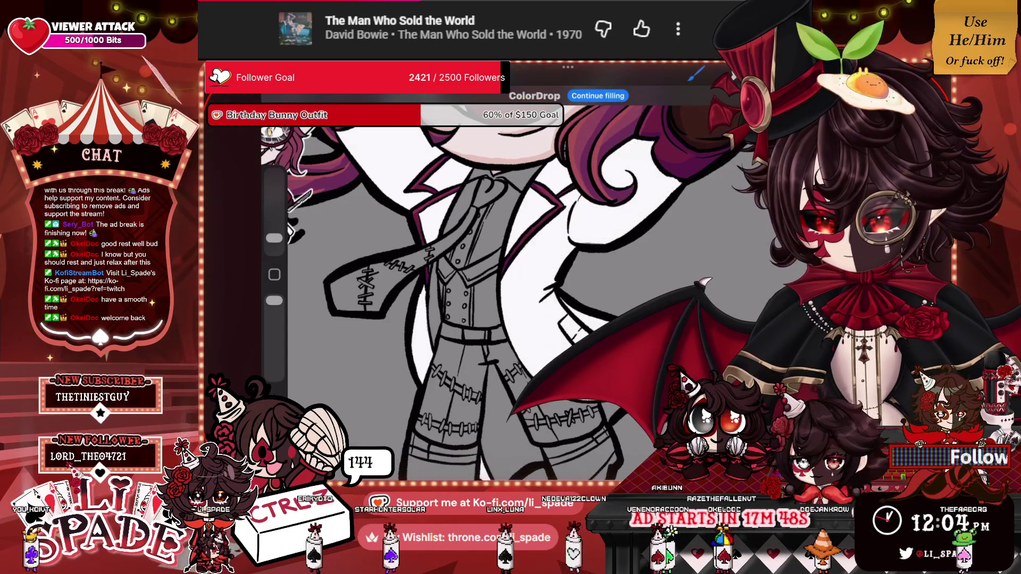
pyautogui.click(637, 187)
pyautogui.scroll(-3, 487, 268)
pyautogui.scroll(5, 487, 267)
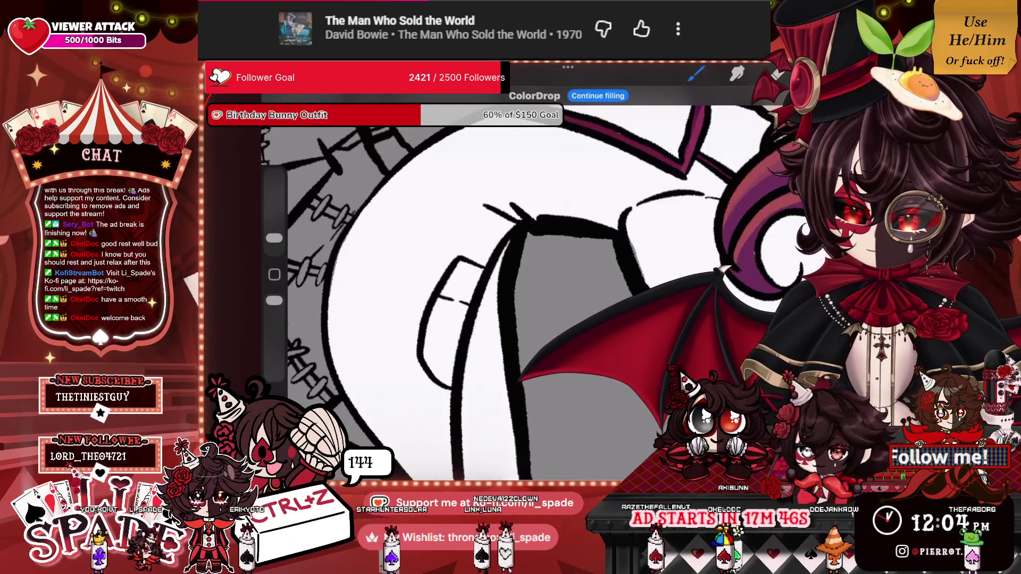
pyautogui.click(696, 74)
pyautogui.click(696, 75)
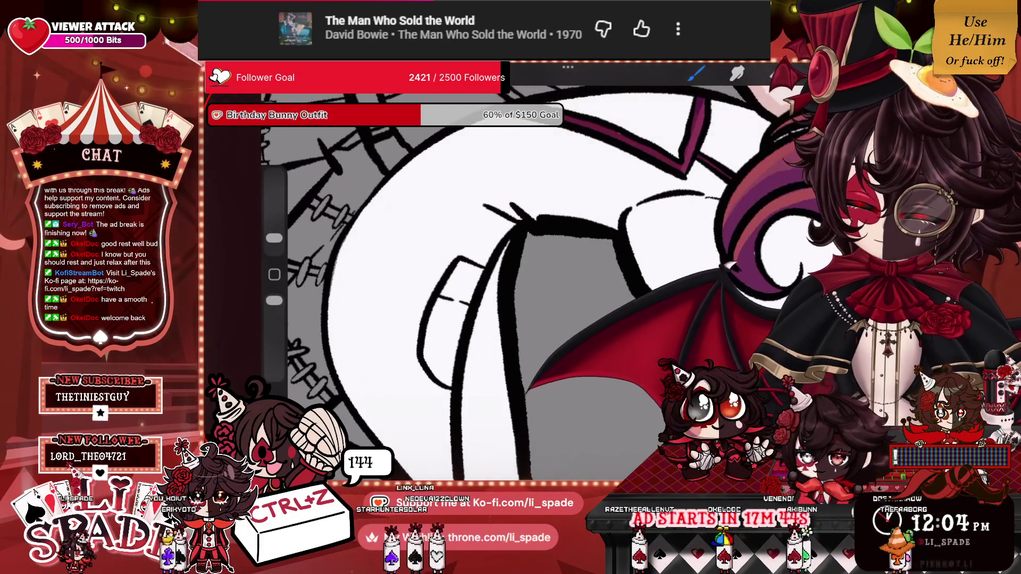
pyautogui.scroll(-5, 520, 282)
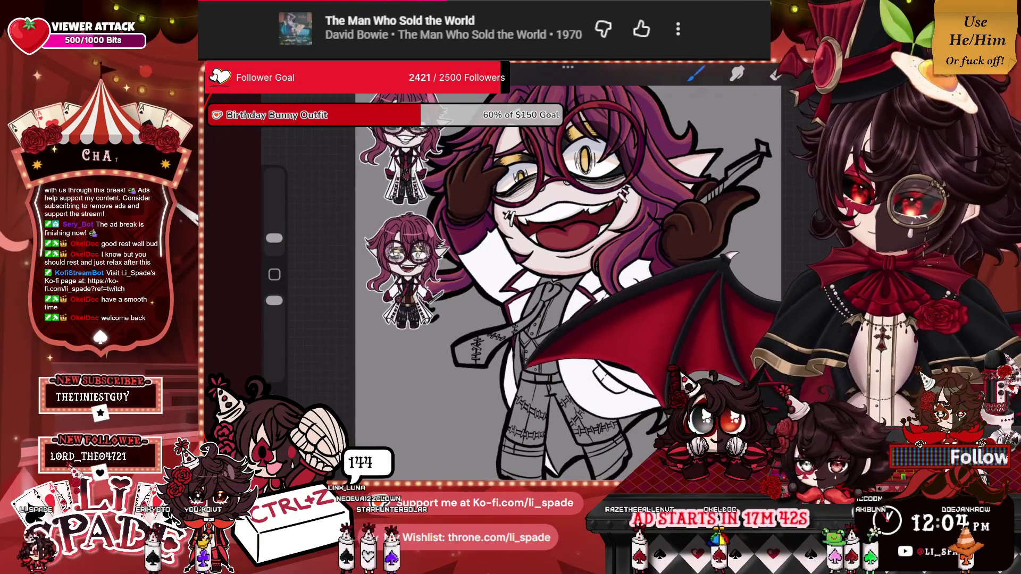
# Sample the colour of the character's eye.
pyautogui.scroll(5, 586, 133)
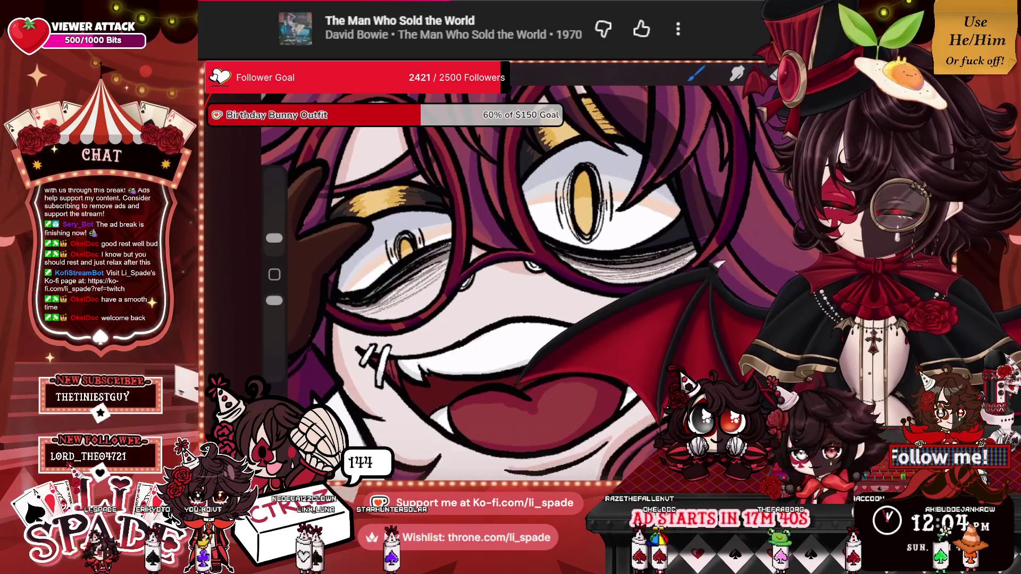
pyautogui.click(625, 162)
pyautogui.scroll(-5, 521, 266)
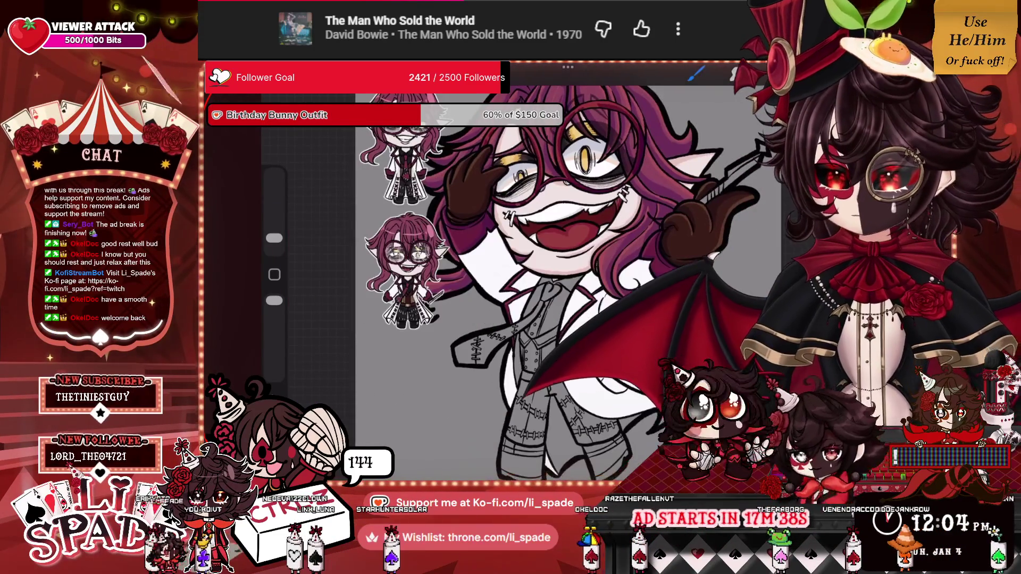
# Select Layer 11 in the Layers panel and bring up its options.
pyautogui.click(798, 74)
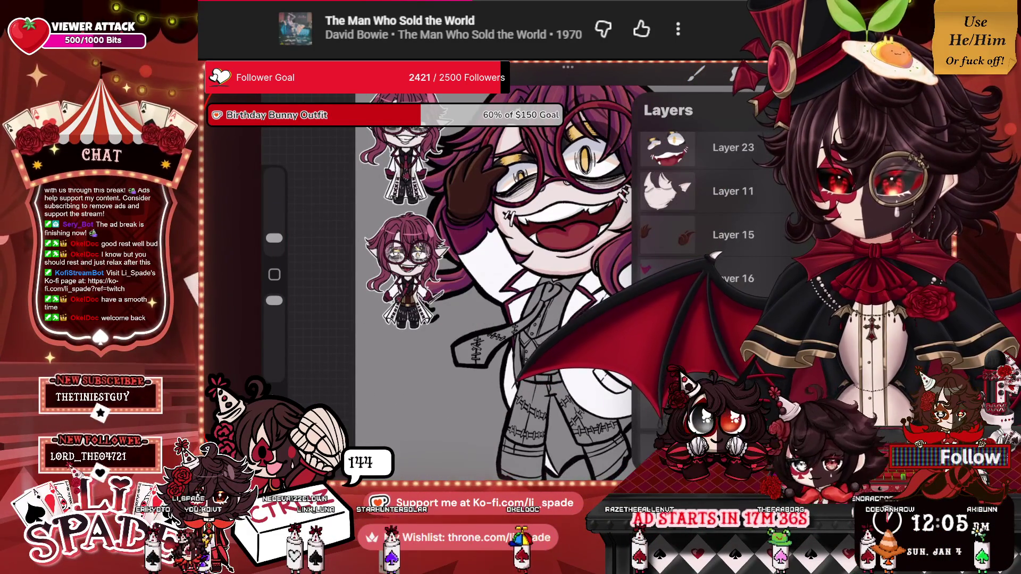
pyautogui.click(732, 191)
pyautogui.scroll(5, 500, 266)
pyautogui.scroll(5, 500, 265)
pyautogui.scroll(5, 463, 263)
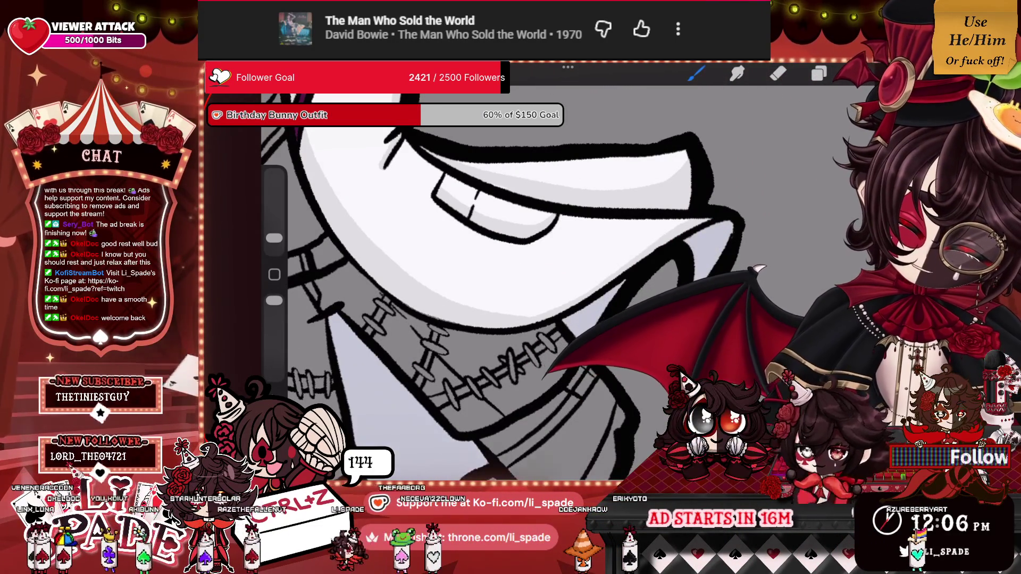
# Choose a shading brush and switch to Layer 2 for the coat.
pyautogui.scroll(-5, 521, 281)
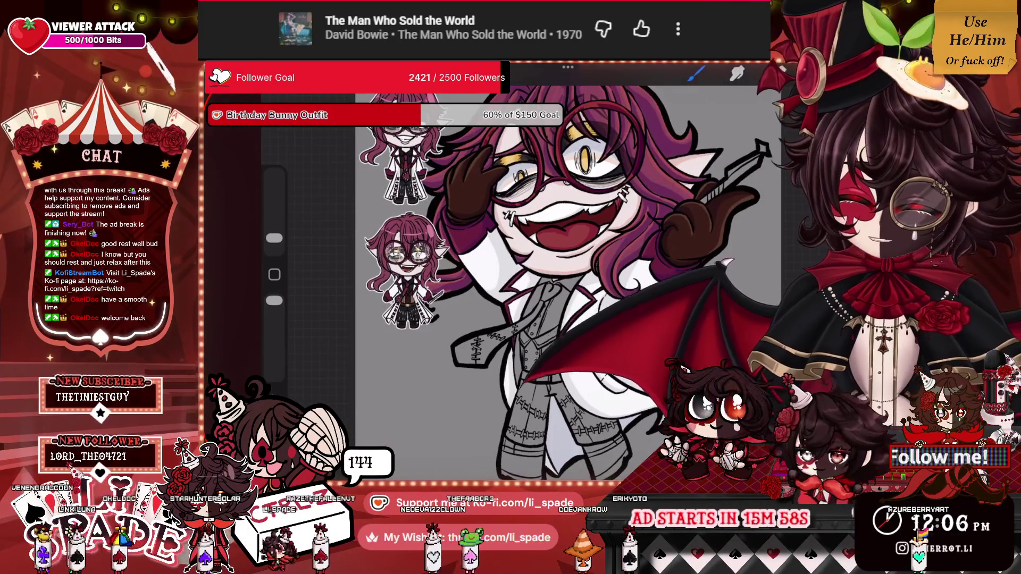
pyautogui.scroll(3, 521, 282)
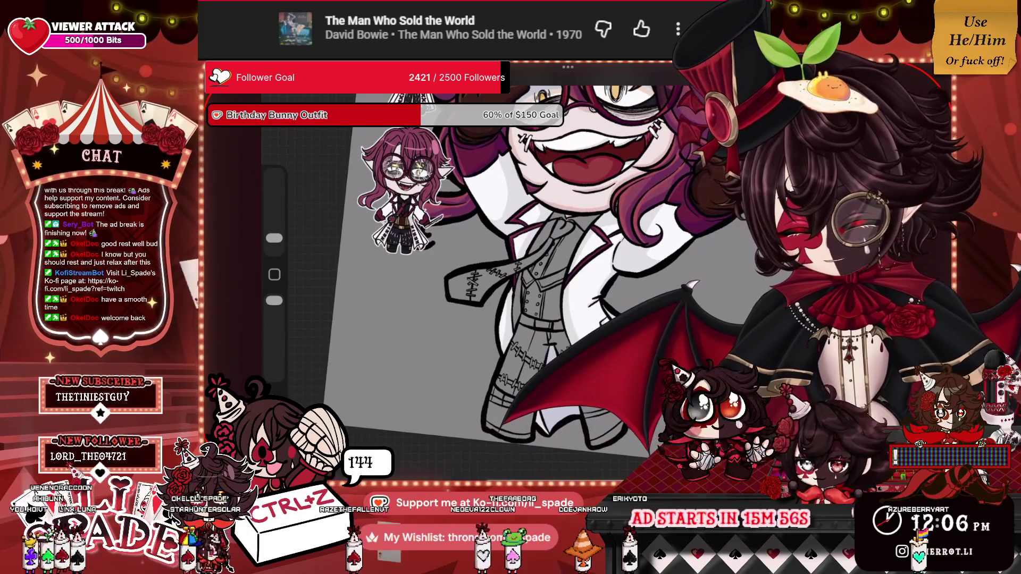
pyautogui.scroll(3, 521, 282)
pyautogui.scroll(5, 446, 187)
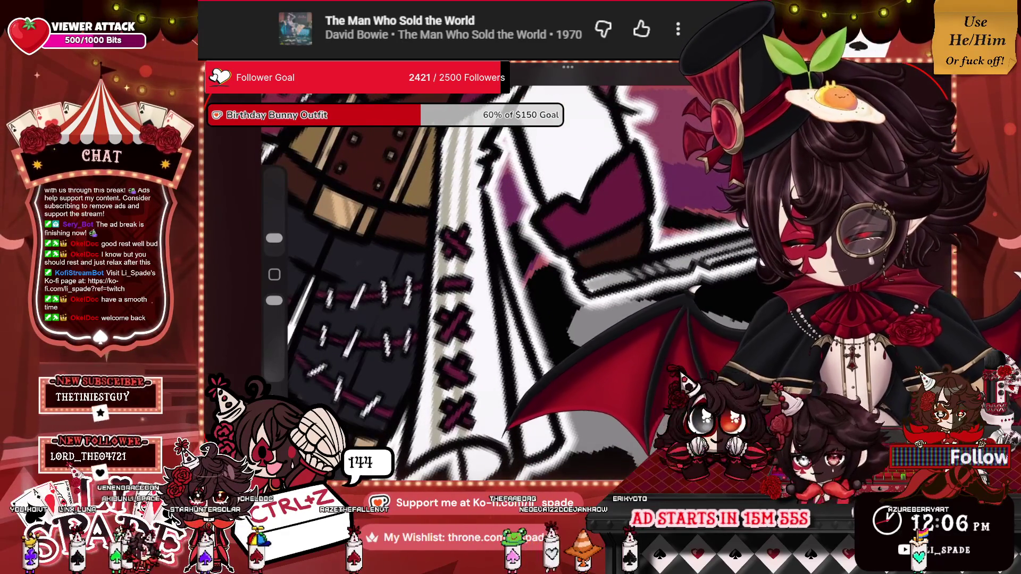
pyautogui.scroll(-3, 446, 187)
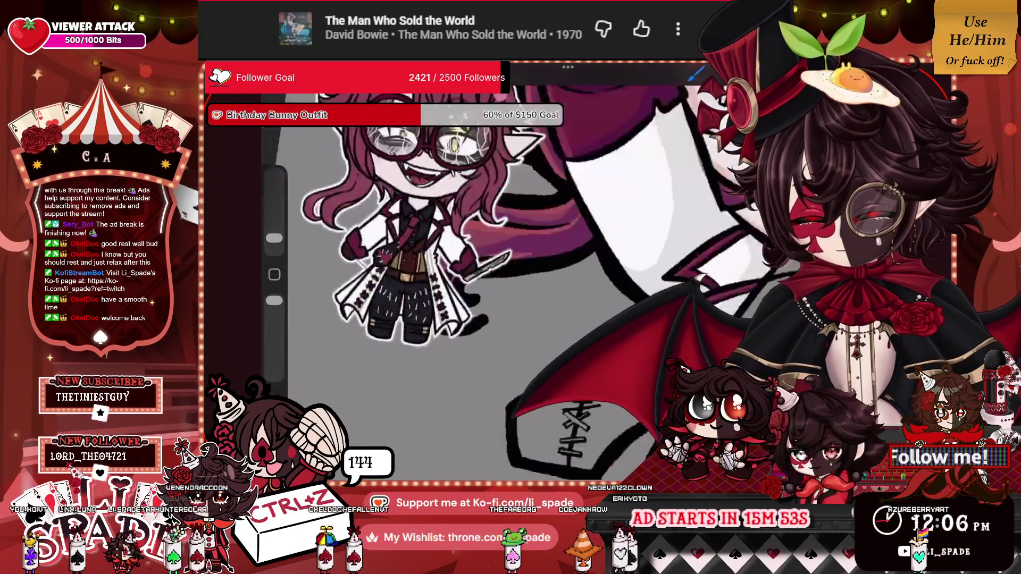
pyautogui.scroll(3, 521, 282)
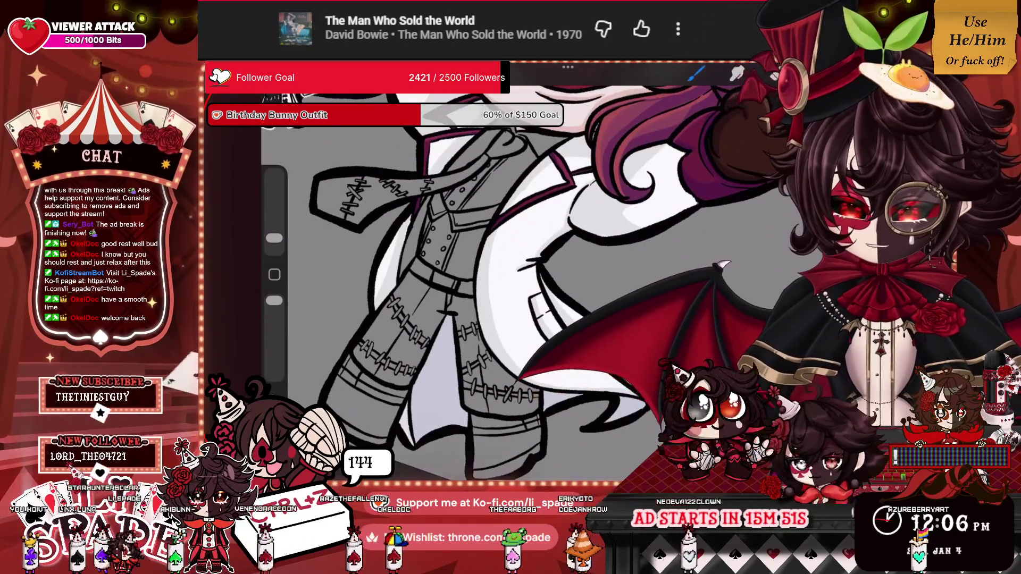
pyautogui.press('l')
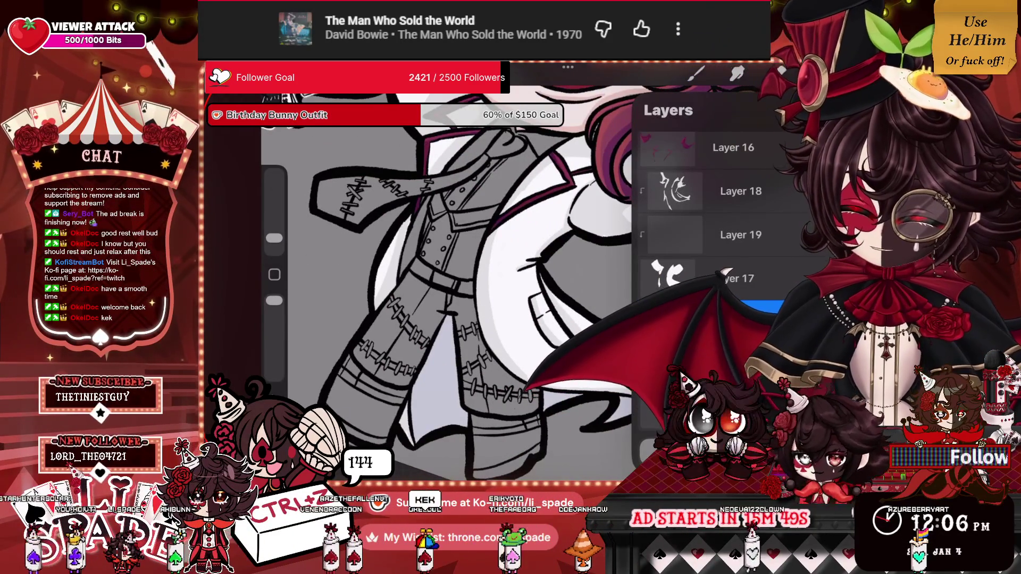
pyautogui.scroll(2, 718, 223)
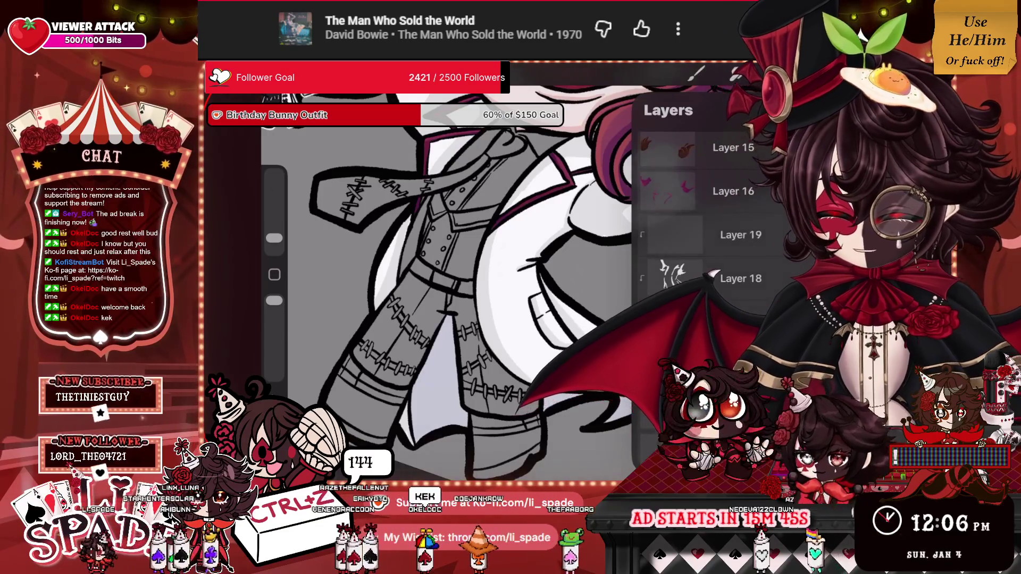
pyautogui.scroll(3, 457, 266)
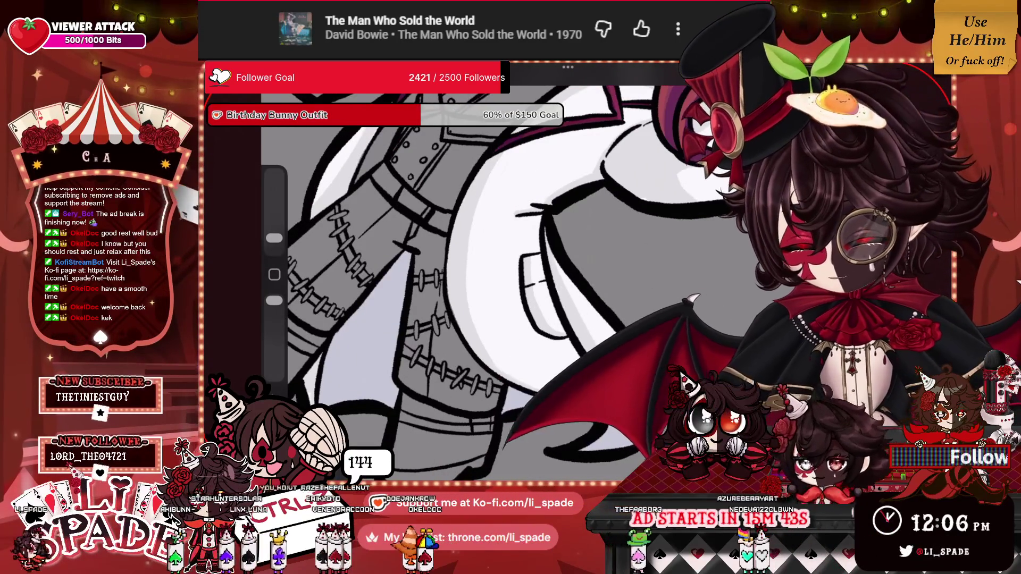
pyautogui.click(729, 74)
pyautogui.click(728, 74)
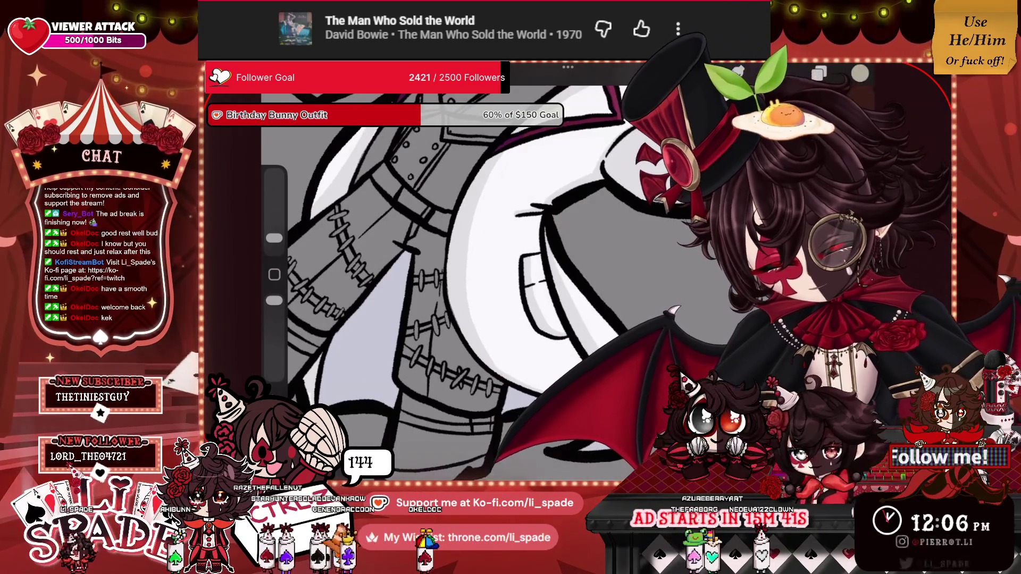
pyautogui.click(818, 73)
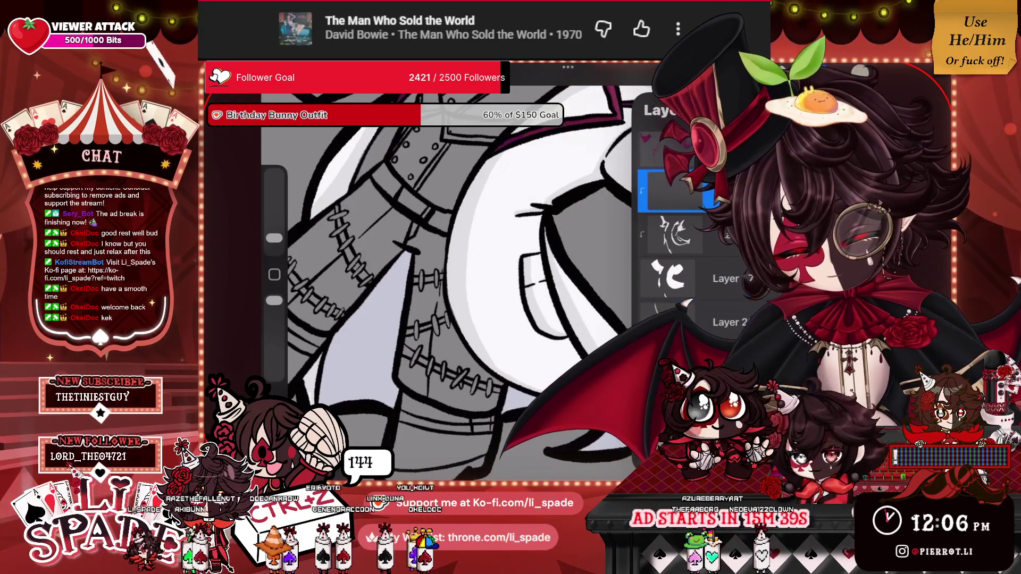
pyautogui.click(819, 73)
# Paint light grey shading down the coat fold, undoing and repainting both strokes.
pyautogui.moveTo(499, 154); pyautogui.dragTo(479, 337)
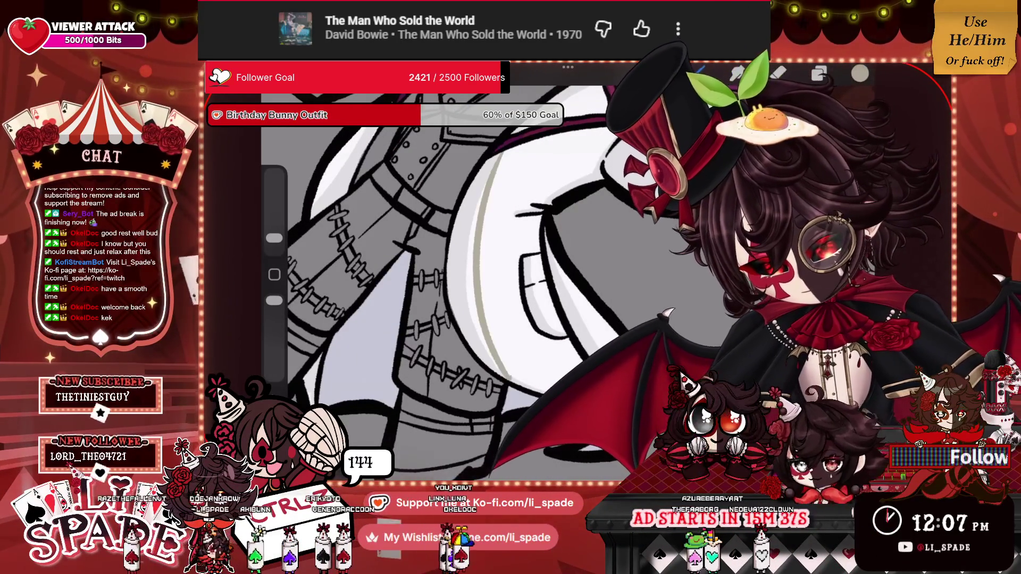
pyautogui.moveTo(508, 154); pyautogui.dragTo(497, 330)
pyautogui.hotkey('ctrl', 'z')
pyautogui.hotkey('ctrl', 'z')
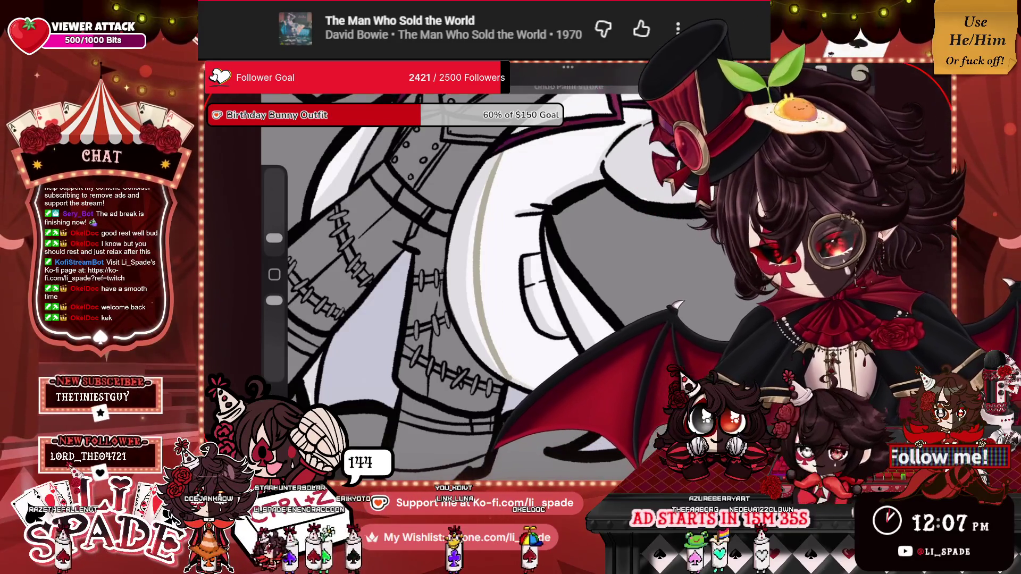
pyautogui.moveTo(504, 152); pyautogui.dragTo(473, 344)
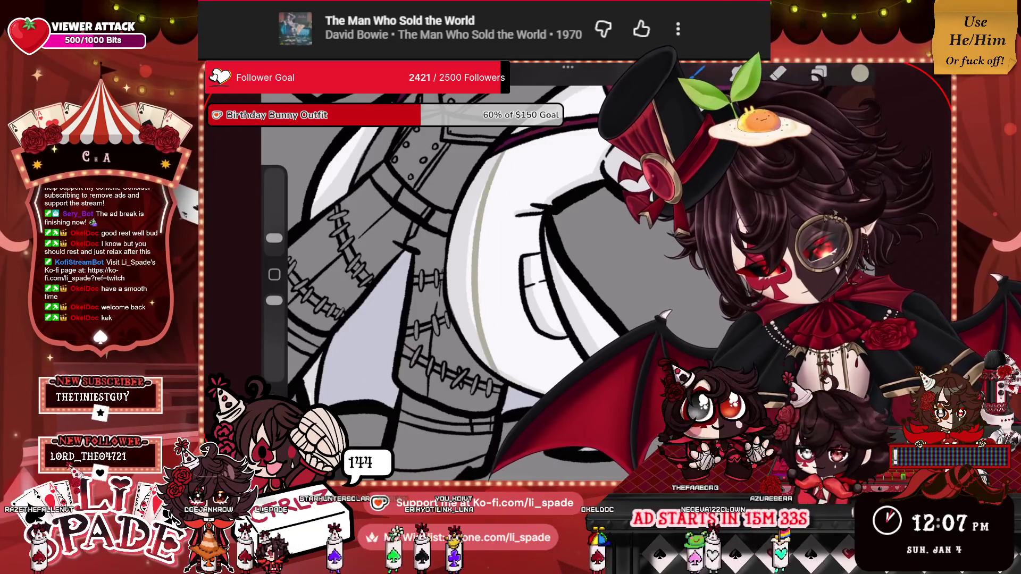
pyautogui.moveTo(510, 155); pyautogui.dragTo(500, 331)
pyautogui.scroll(-5, 495, 277)
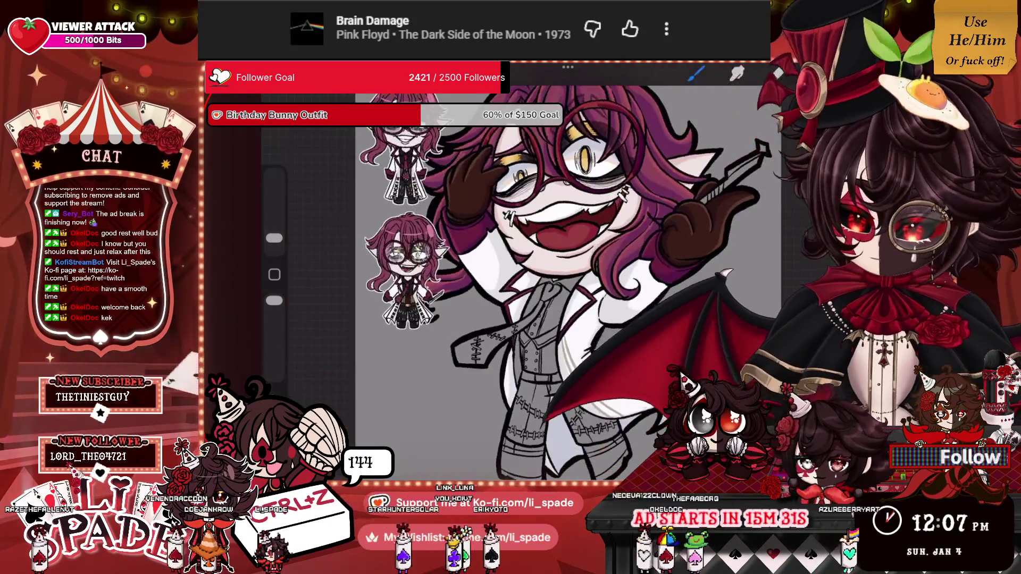
# Zoom onto the coat edge and draw the first maroon X stitch, redrawing its diagonal.
pyautogui.scroll(5, 494, 277)
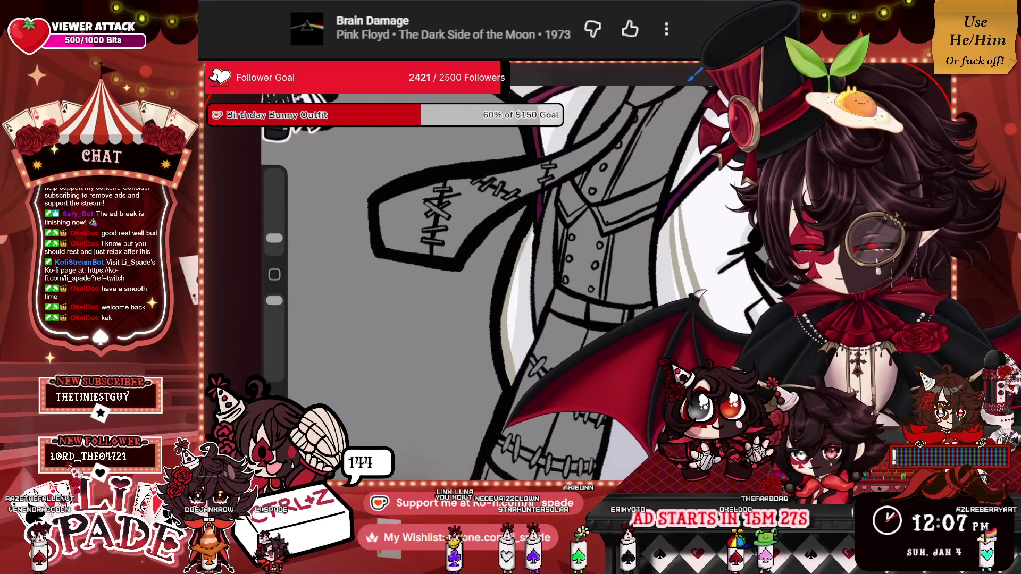
pyautogui.scroll(-5, 494, 277)
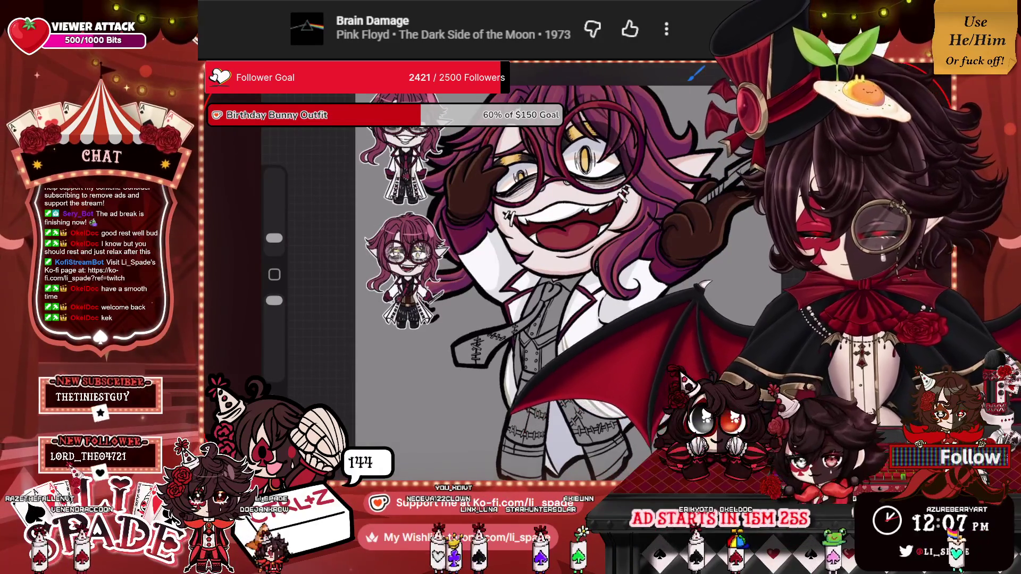
pyautogui.scroll(5, 494, 277)
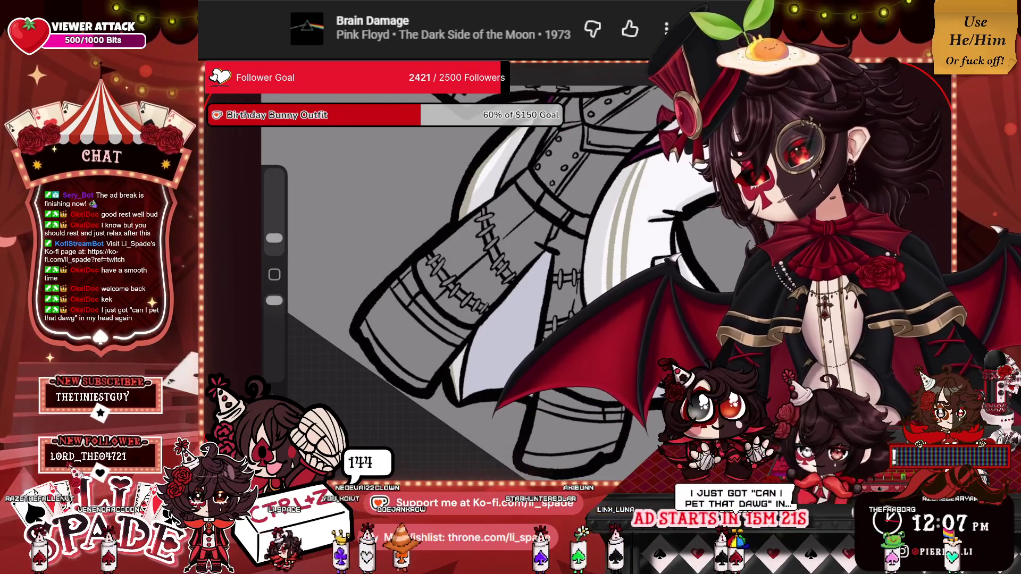
pyautogui.scroll(-5, 494, 276)
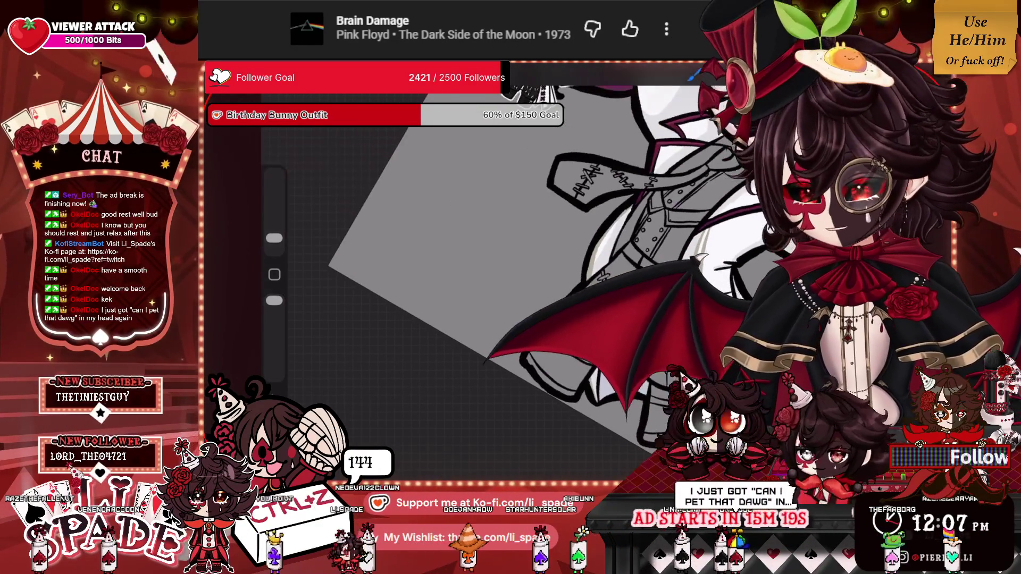
pyautogui.scroll(3, 531, 213)
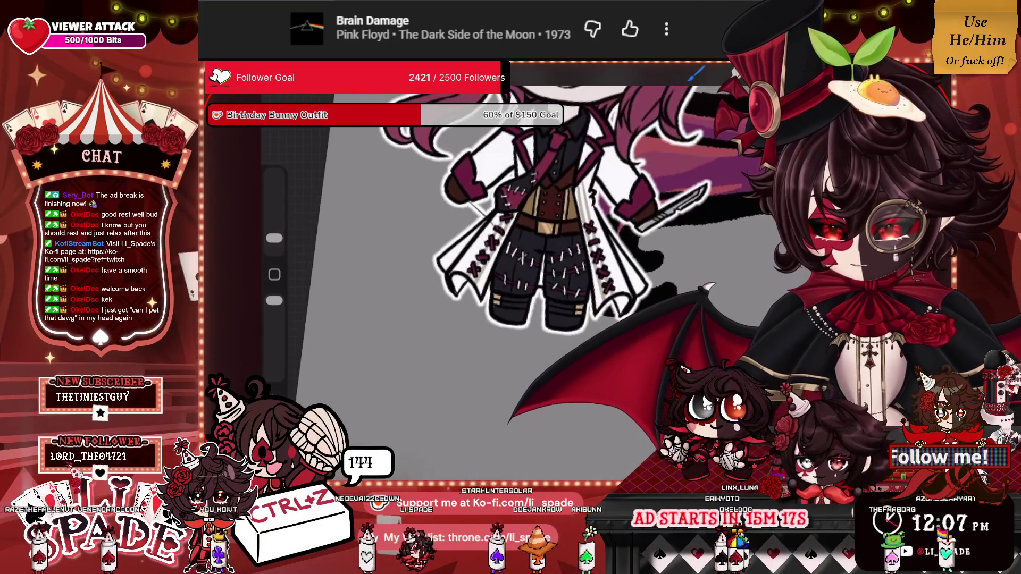
pyautogui.scroll(2, 532, 239)
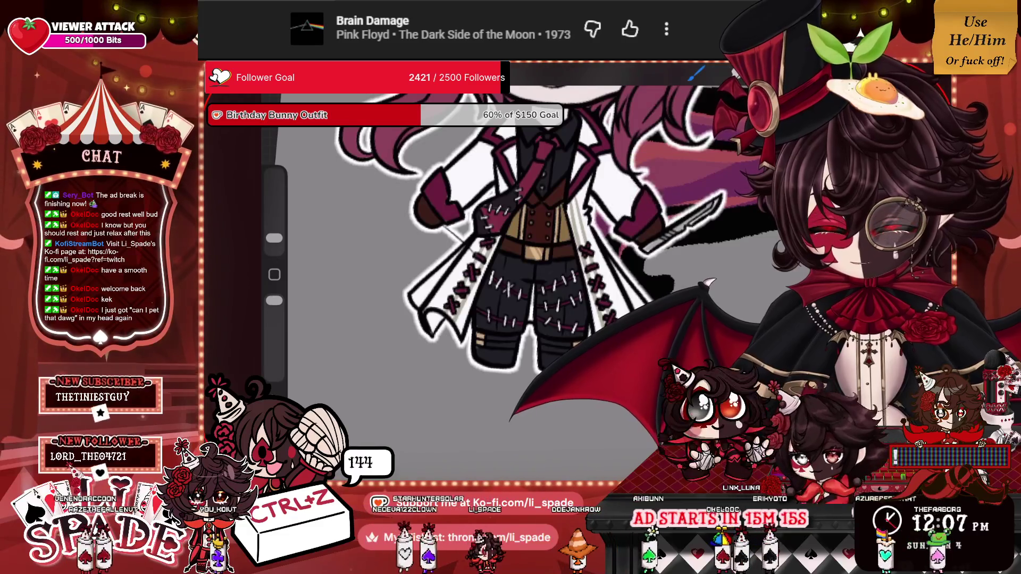
pyautogui.scroll(5, 478, 266)
pyautogui.scroll(3, 479, 266)
pyautogui.scroll(2, 479, 266)
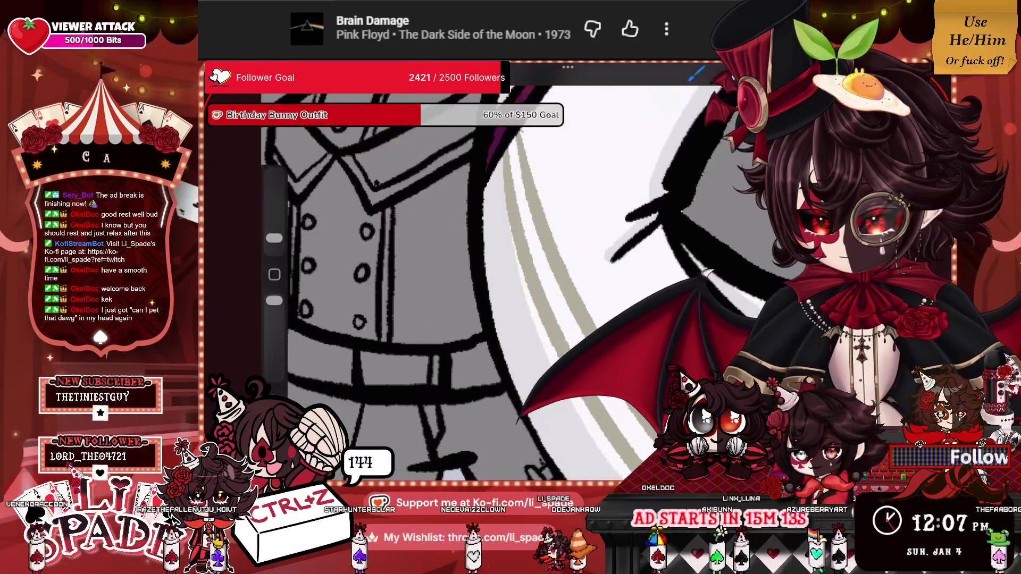
pyautogui.moveTo(553, 194); pyautogui.dragTo(493, 294)
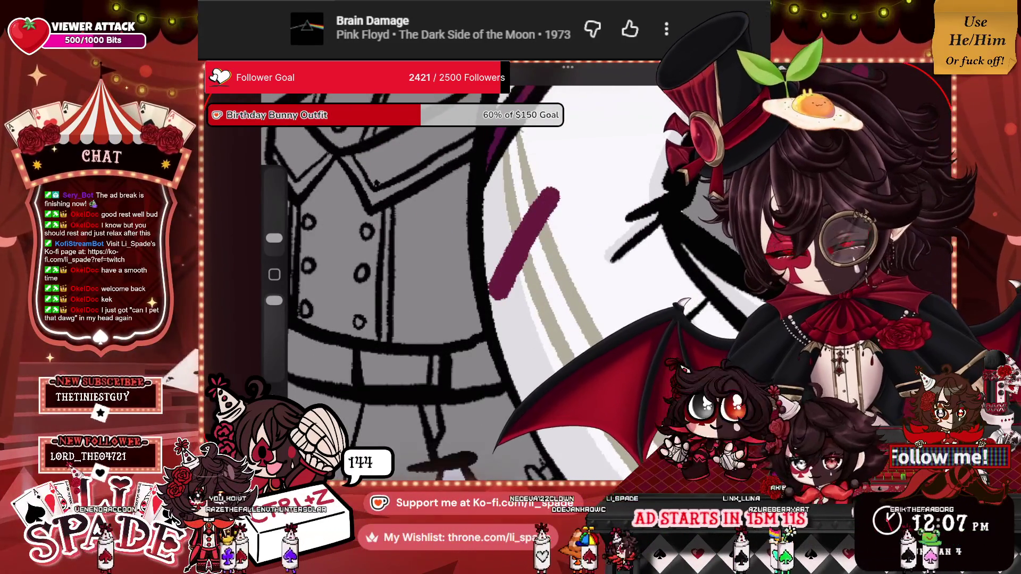
pyautogui.hotkey('ctrl', 'z')
pyautogui.moveTo(556, 195); pyautogui.dragTo(502, 292)
pyautogui.moveTo(494, 229); pyautogui.dragTo(577, 244)
pyautogui.moveTo(558, 194)
pyautogui.mouseDown()
pyautogui.moveTo(505, 279)
pyautogui.moveTo(527, 226)
pyautogui.mouseUp()
# Add a maroon dash and another maroon X further down the coat edge.
pyautogui.scroll(-5, 532, 282)
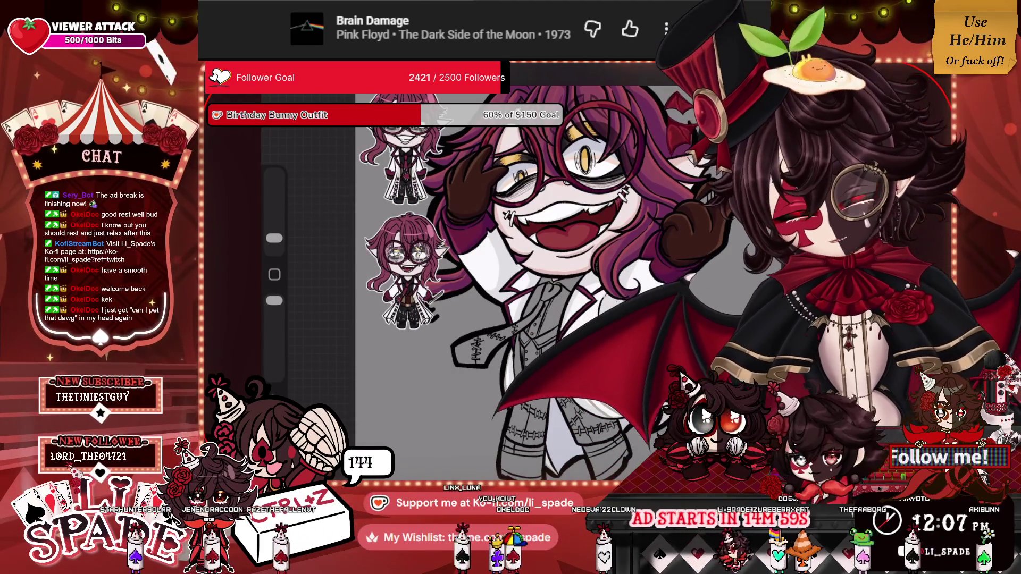
pyautogui.scroll(5, 532, 281)
pyautogui.moveTo(494, 293)
pyautogui.mouseDown()
pyautogui.moveTo(534, 271)
pyautogui.moveTo(523, 282)
pyautogui.mouseUp()
pyautogui.moveTo(500, 247)
pyautogui.mouseDown()
pyautogui.moveTo(489, 194)
pyautogui.moveTo(422, 173)
pyautogui.moveTo(415, 183)
pyautogui.mouseUp()
pyautogui.moveTo(467, 244); pyautogui.dragTo(444, 306)
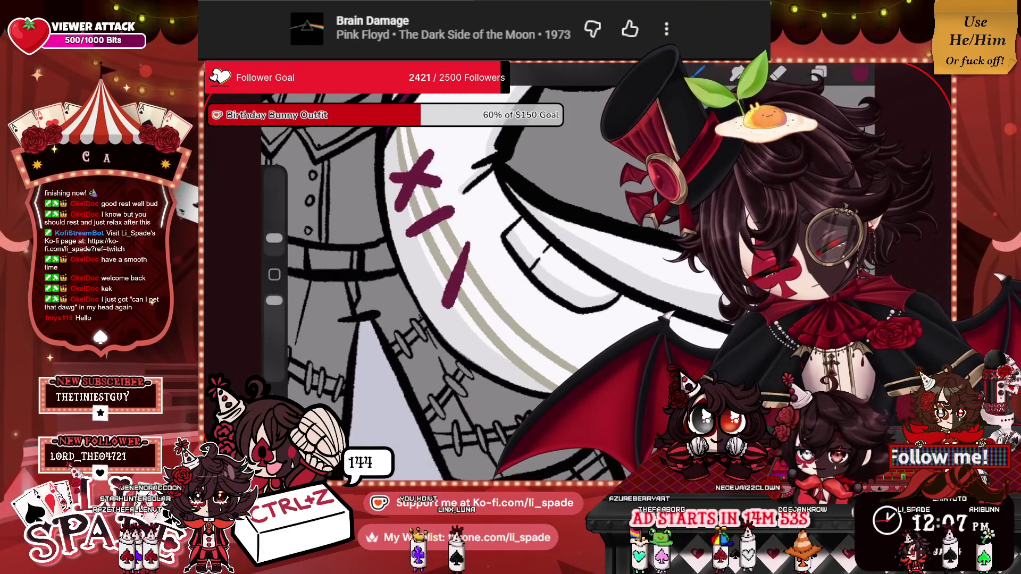
pyautogui.moveTo(425, 269)
pyautogui.mouseDown()
pyautogui.moveTo(492, 282)
pyautogui.moveTo(497, 364)
pyautogui.moveTo(534, 325)
pyautogui.mouseUp()
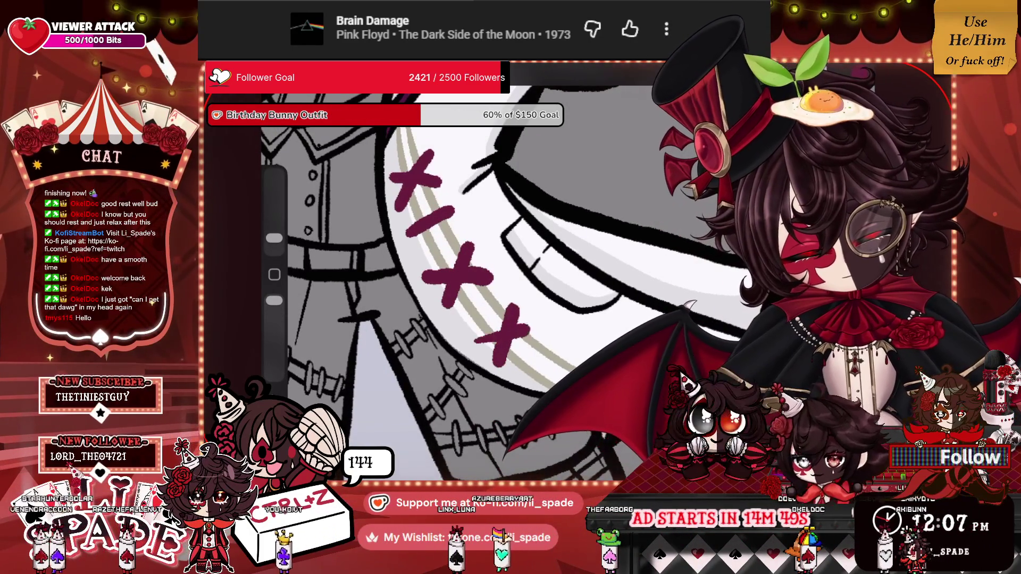
pyautogui.scroll(-5, 569, 287)
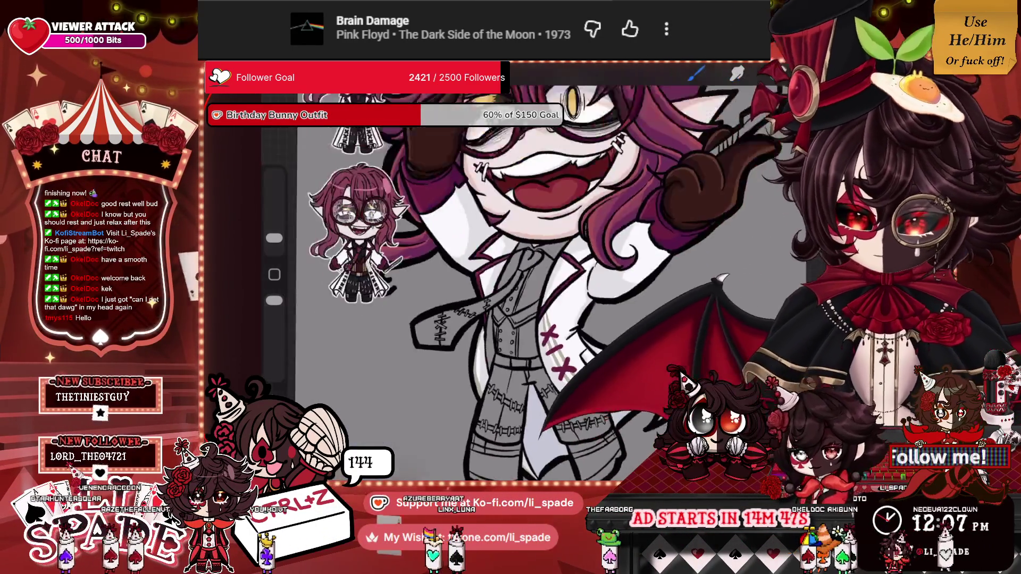
pyautogui.scroll(-3, 569, 287)
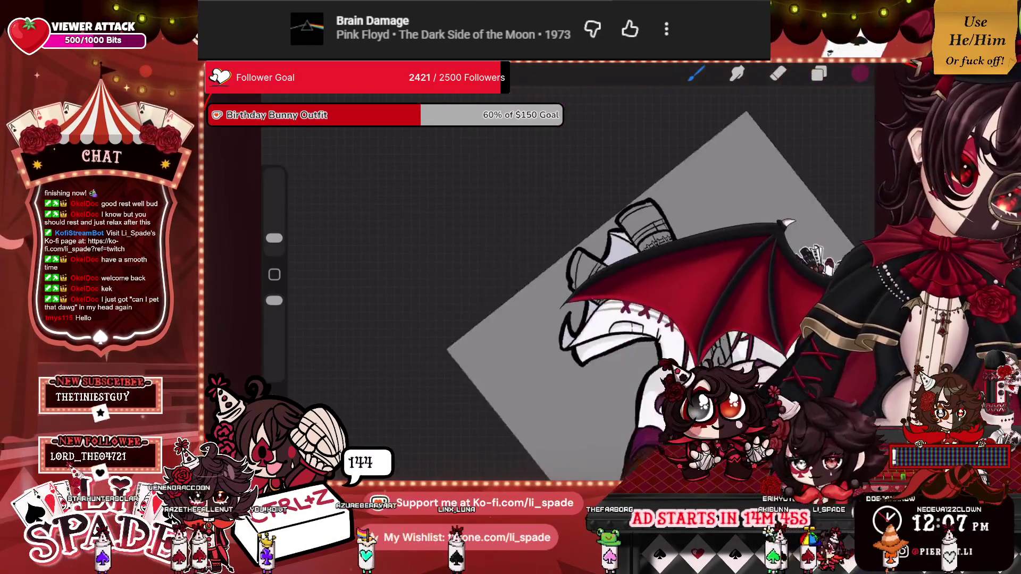
pyautogui.scroll(3, 600, 245)
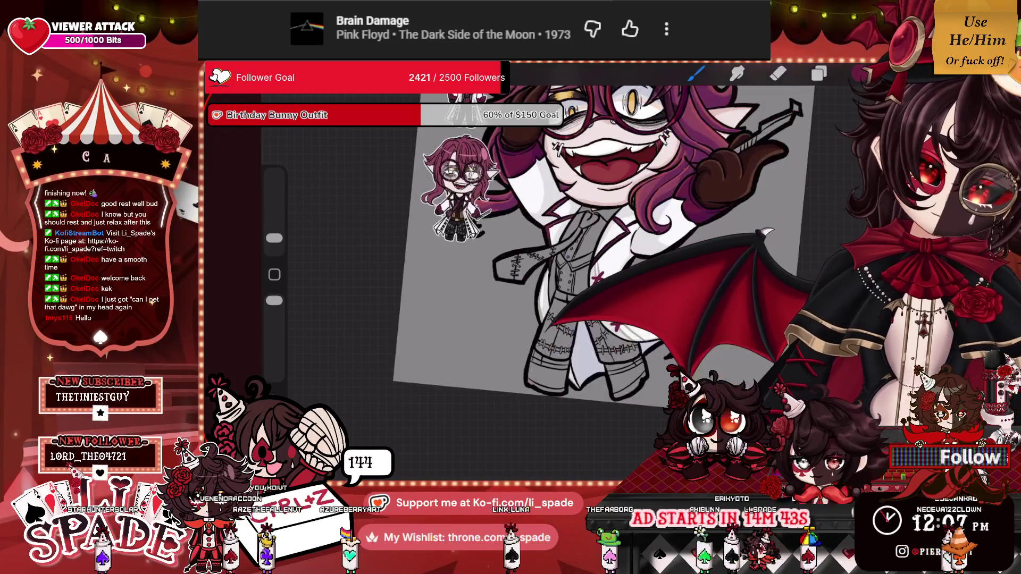
pyautogui.scroll(-3, 601, 255)
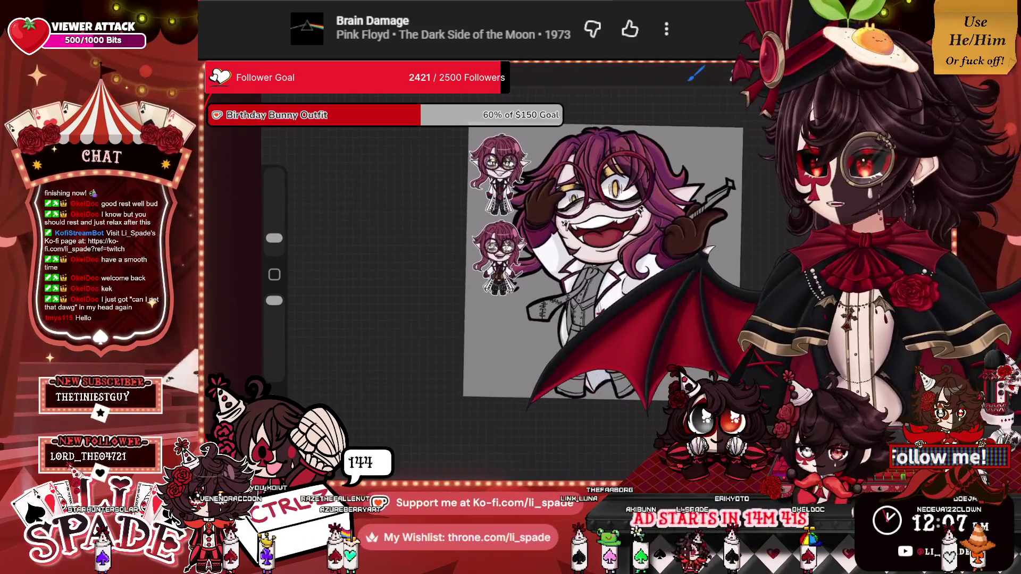
pyautogui.hotkey('ctrl', 'z')
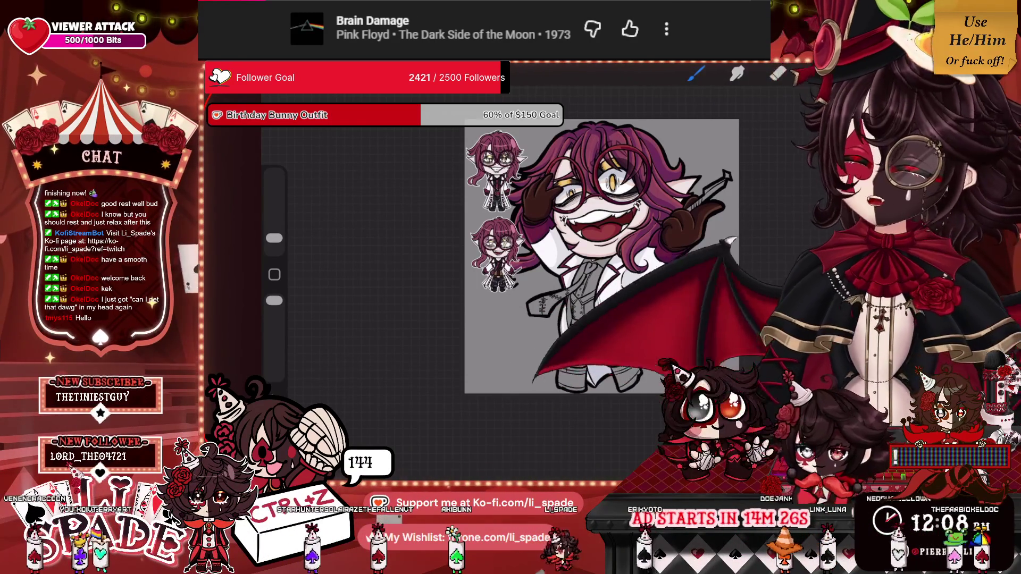
pyautogui.press('l')
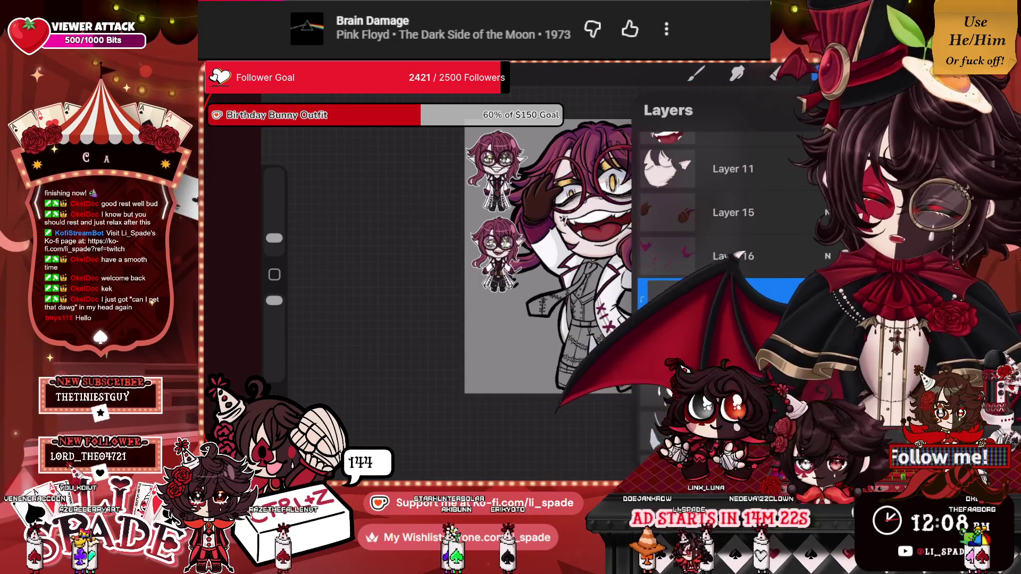
pyautogui.scroll(1, 734, 224)
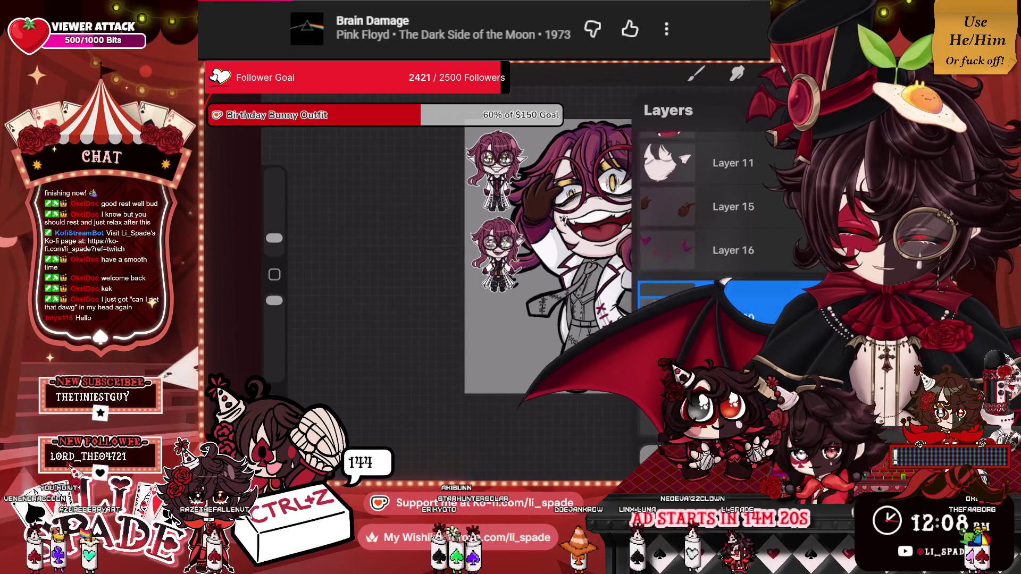
pyautogui.click(782, 148)
pyautogui.click(781, 148)
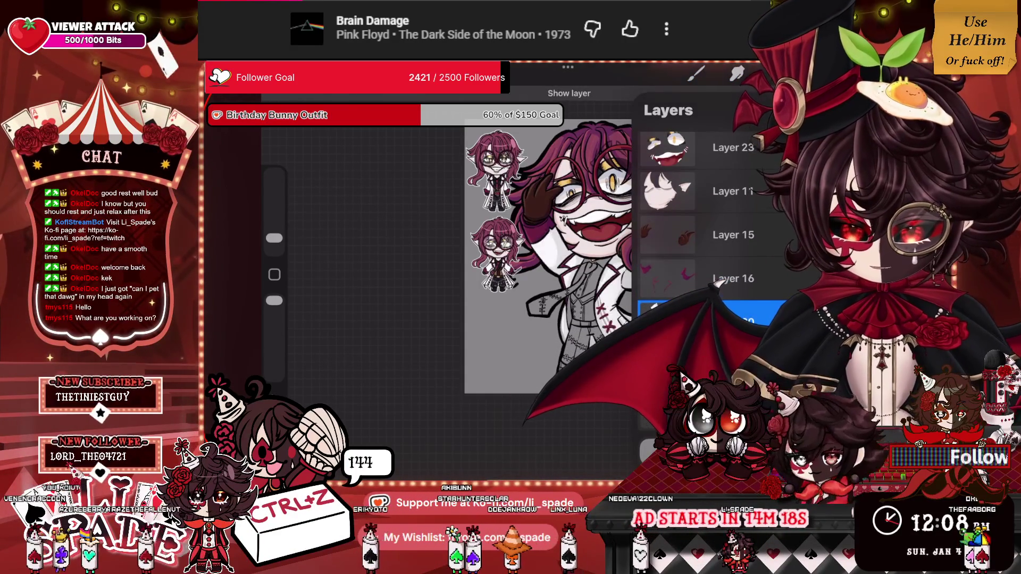
pyautogui.scroll(1, 712, 213)
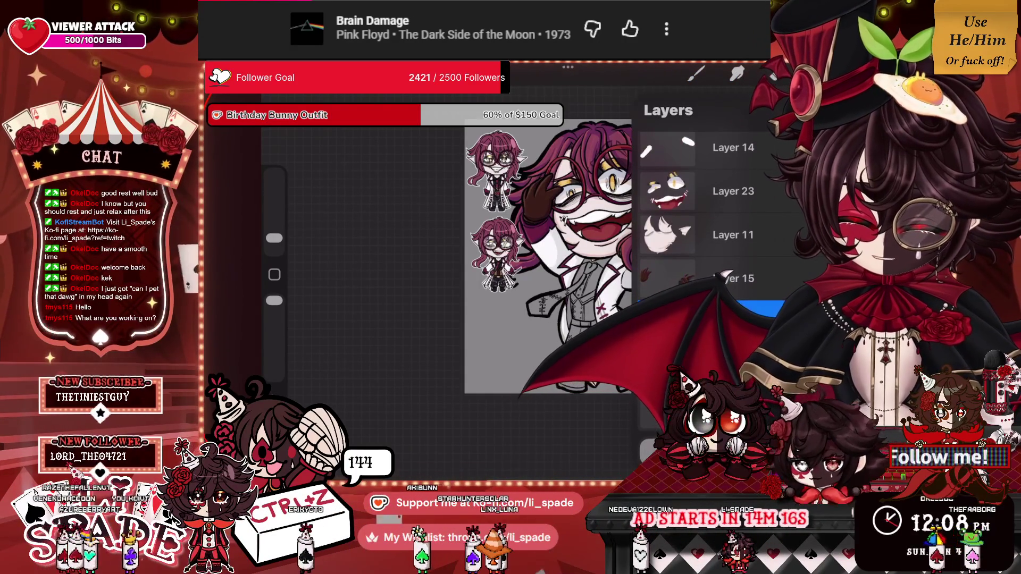
pyautogui.scroll(1, 713, 213)
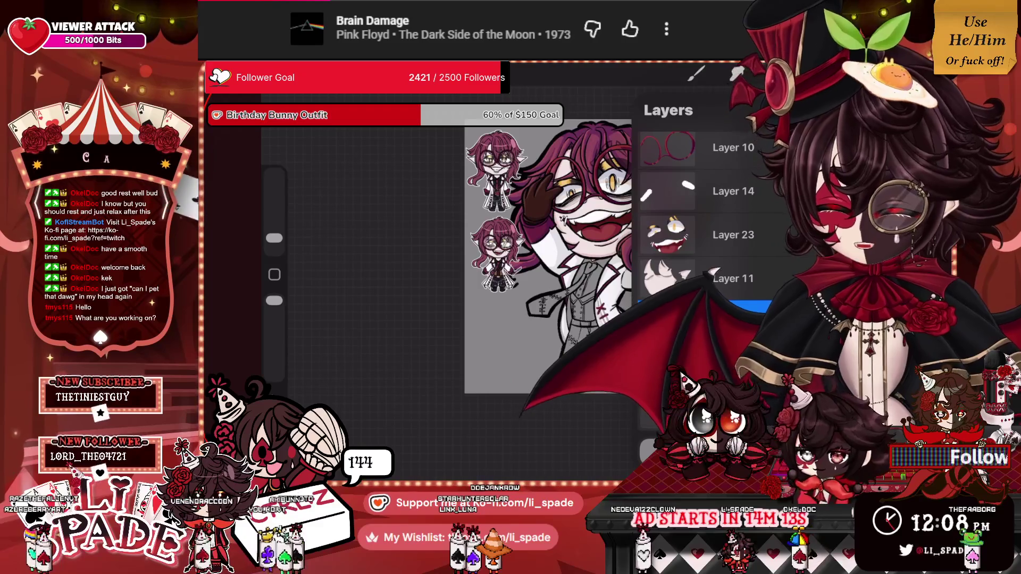
pyautogui.click(772, 76)
pyautogui.scroll(3, 596, 293)
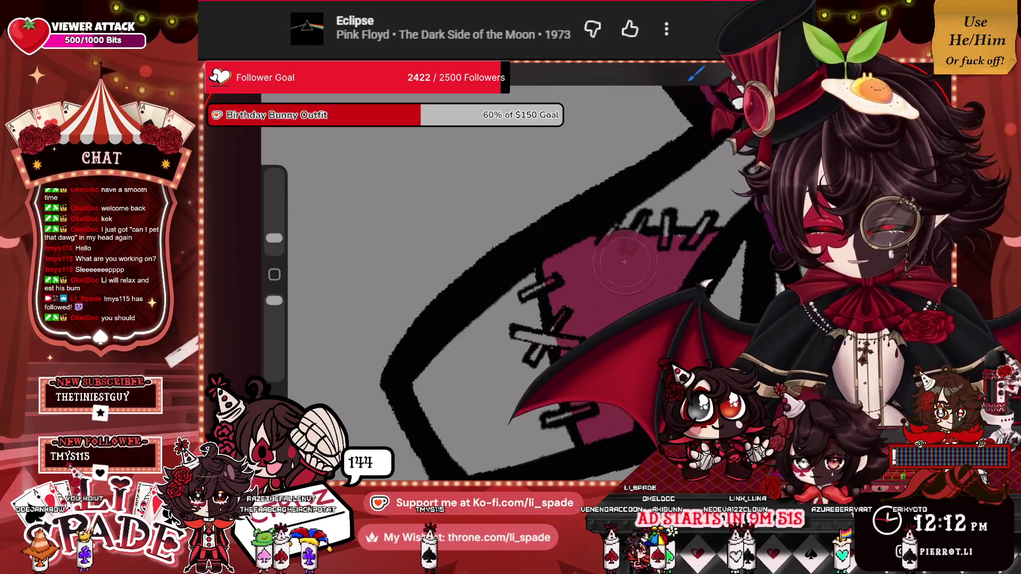
# Set the coat-detail layer as a Clipping Mask over the layer below.
pyautogui.click(818, 73)
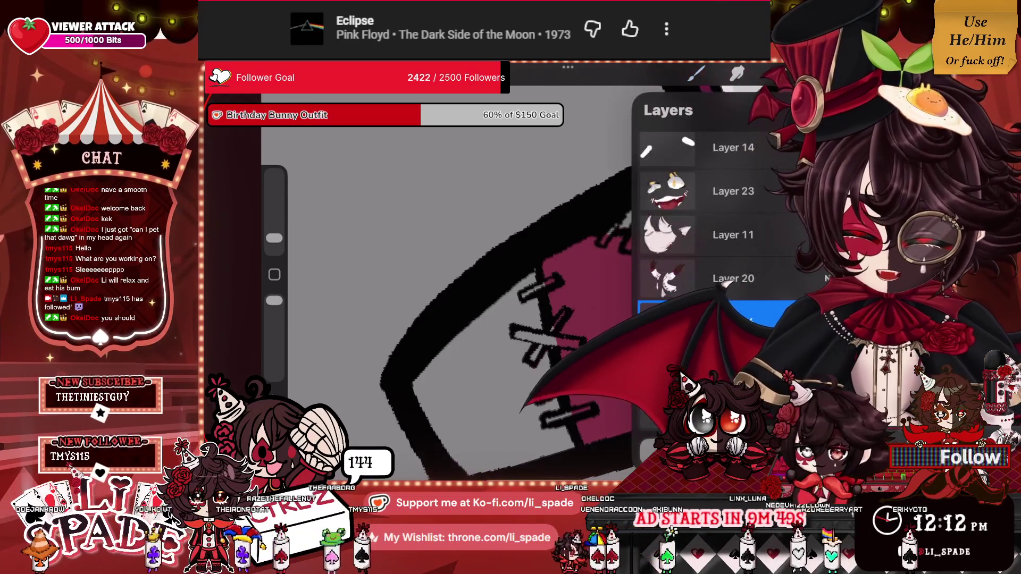
pyautogui.click(819, 74)
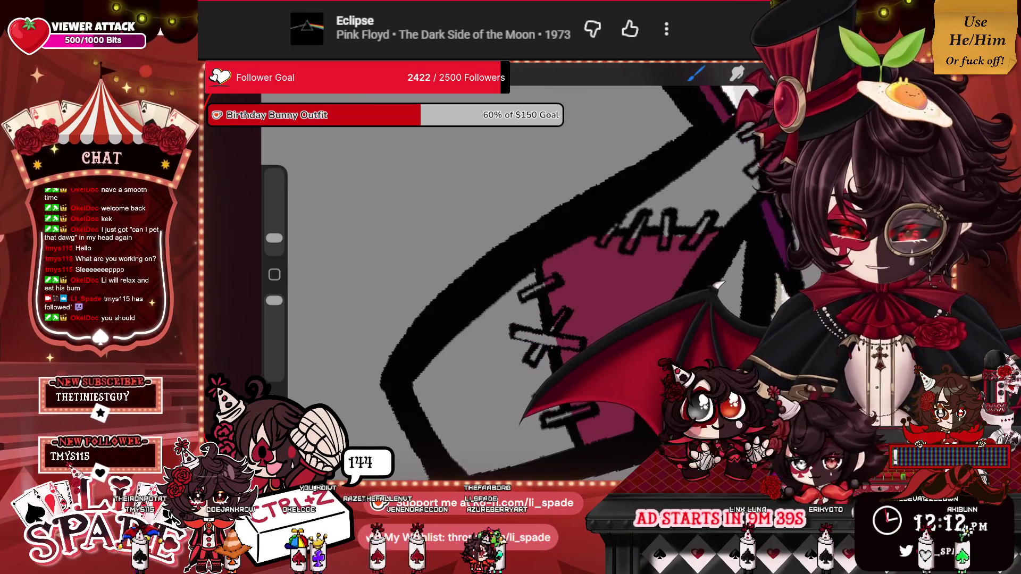
pyautogui.scroll(3, 531, 266)
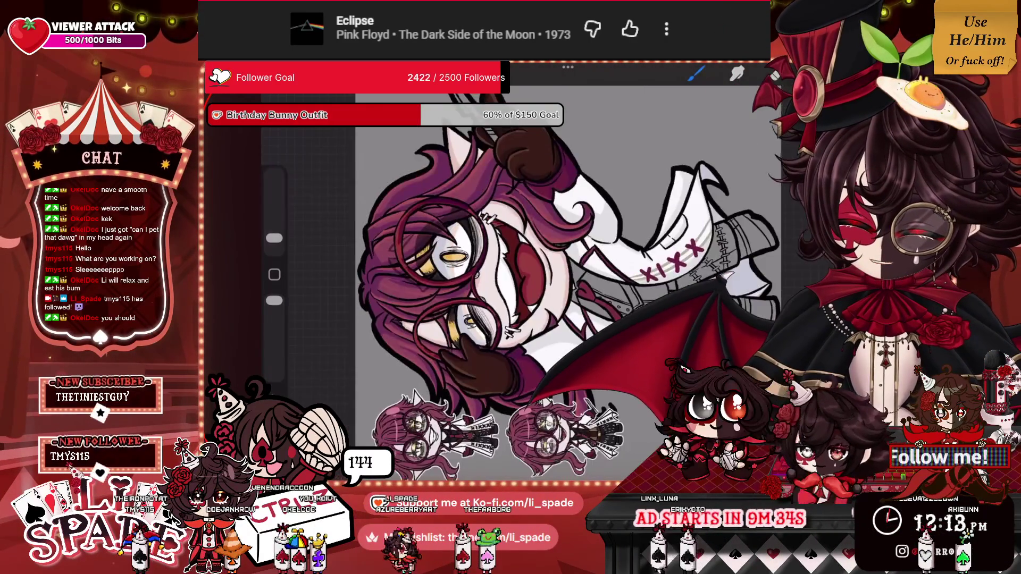
pyautogui.scroll(-3, 479, 266)
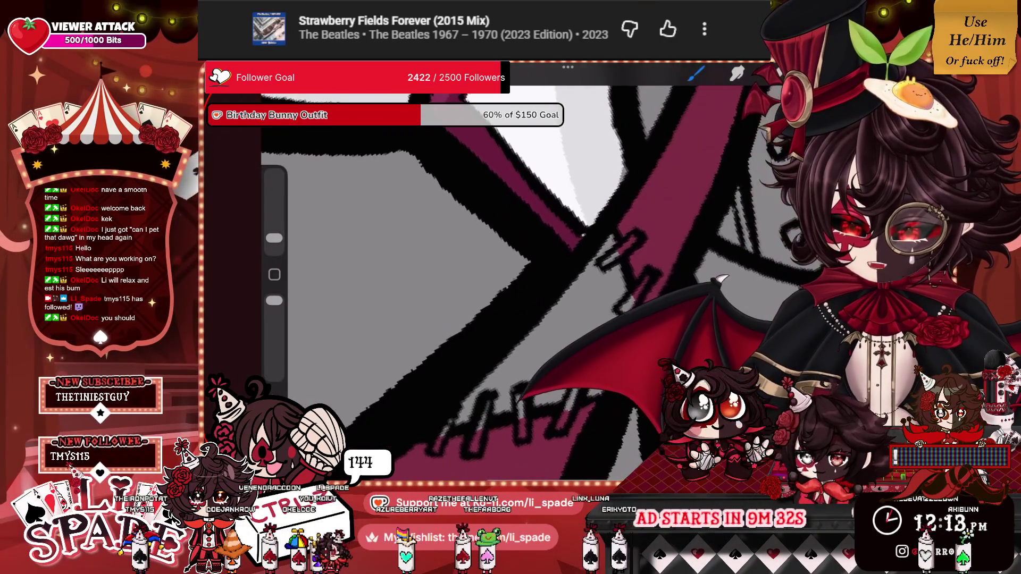
pyautogui.scroll(-3, 478, 266)
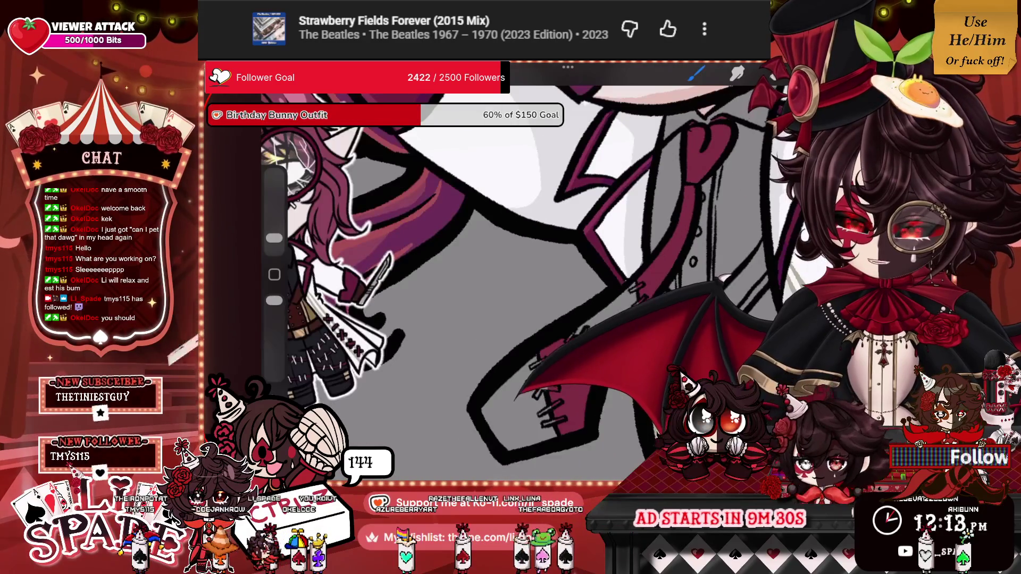
pyautogui.click(736, 77)
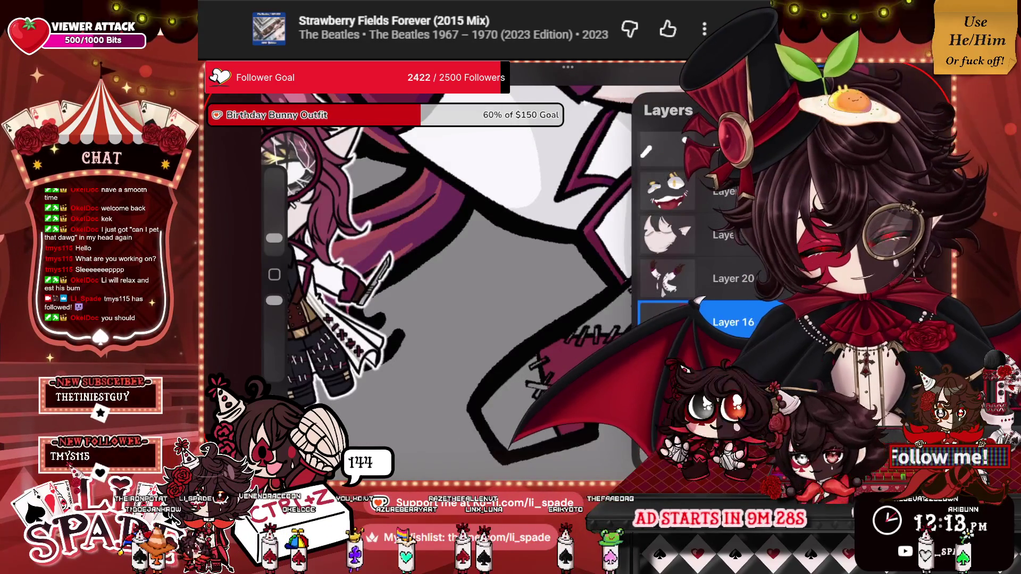
pyautogui.click(665, 322)
pyautogui.click(665, 322)
pyautogui.click(736, 77)
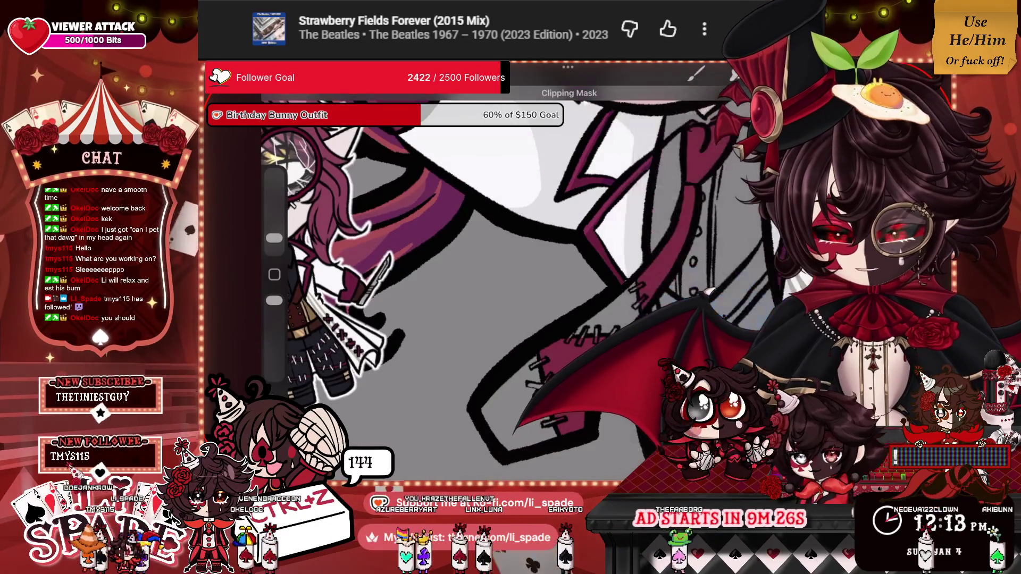
pyautogui.scroll(3, 478, 265)
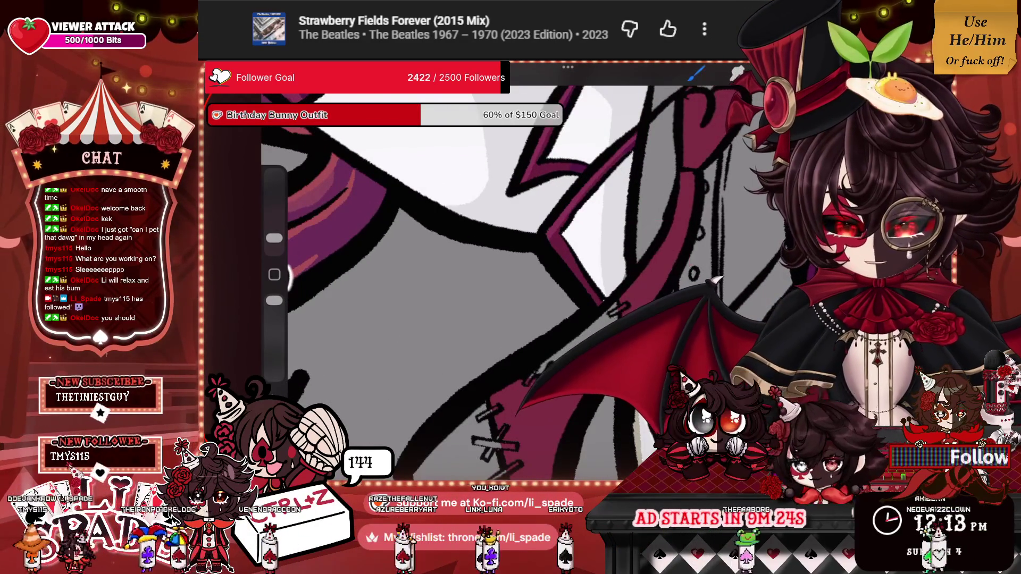
# Pick a new paint colour from the Colors wheel, adjusting it once more.
pyautogui.click(765, 74)
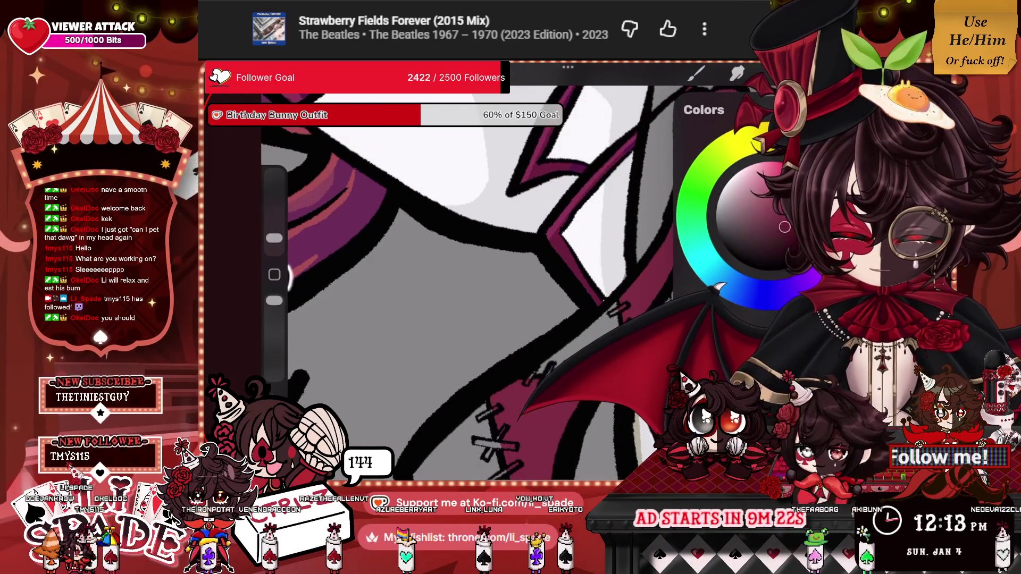
pyautogui.click(696, 73)
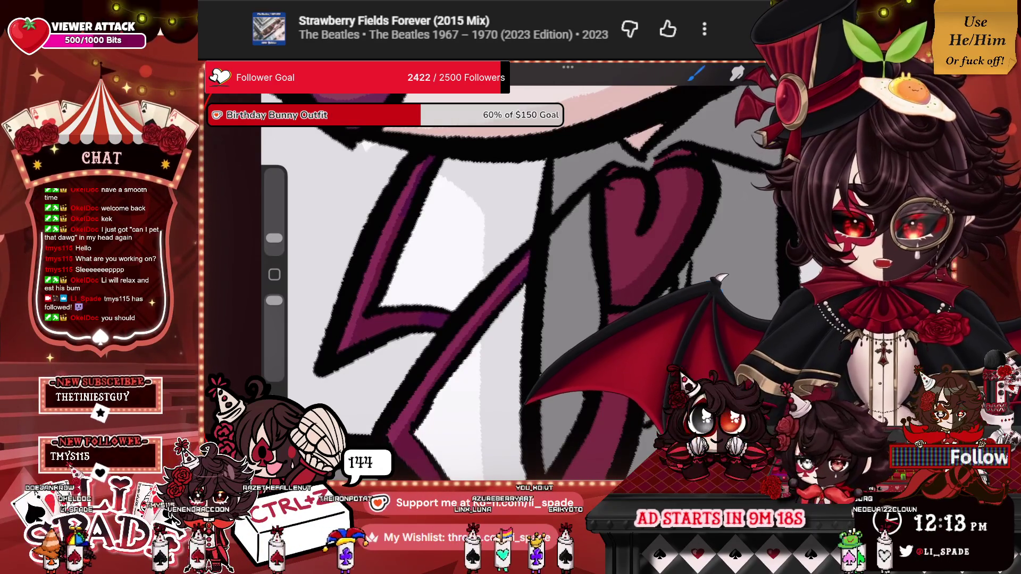
pyautogui.click(768, 74)
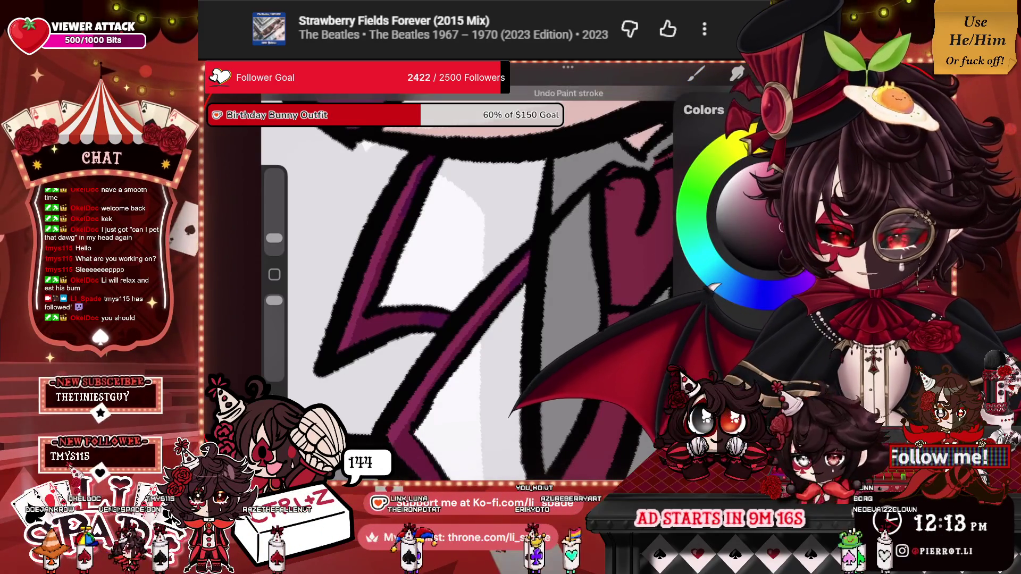
pyautogui.click(697, 74)
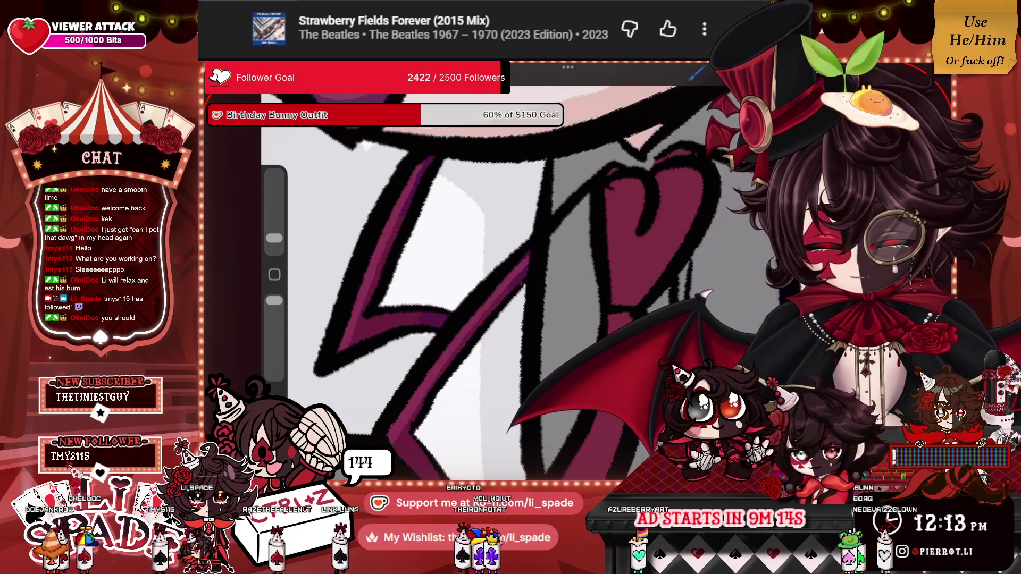